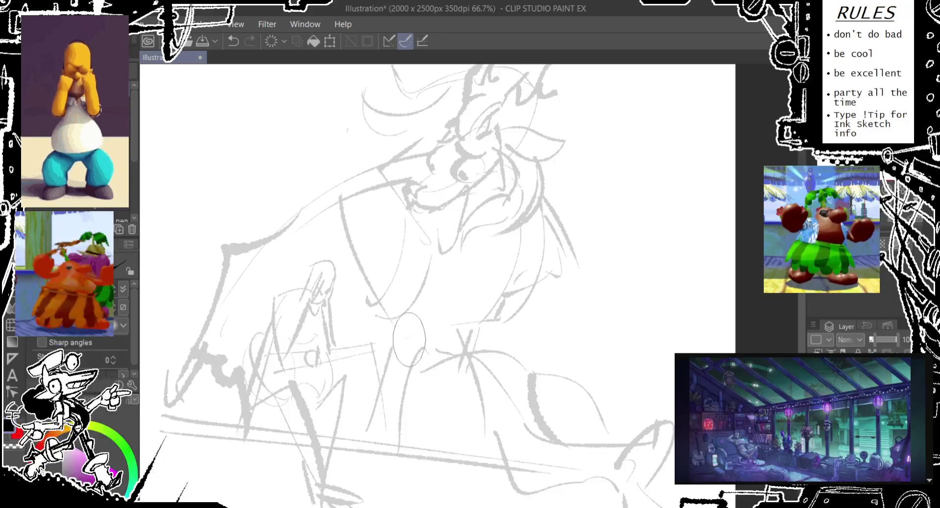
- Sketch pencil strokes on the lower body, the horn curve and under the creature's eye, redoing them as needed
key(ctrl+z)
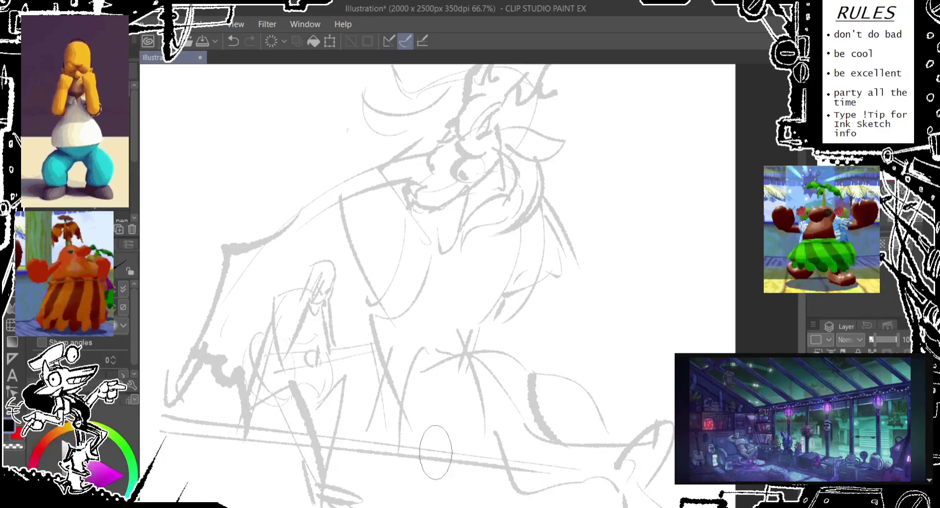
drag(386, 318, 411, 421)
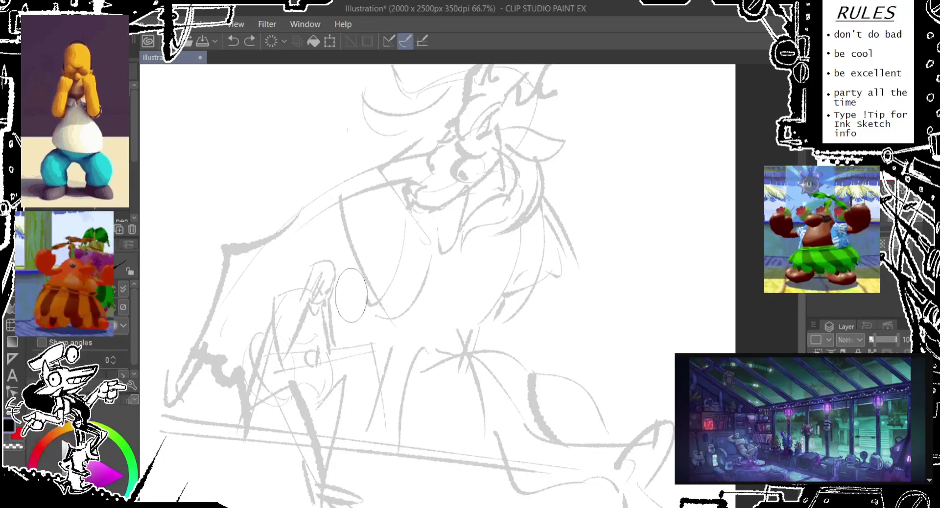
key(ctrl+z)
drag(504, 293, 477, 353)
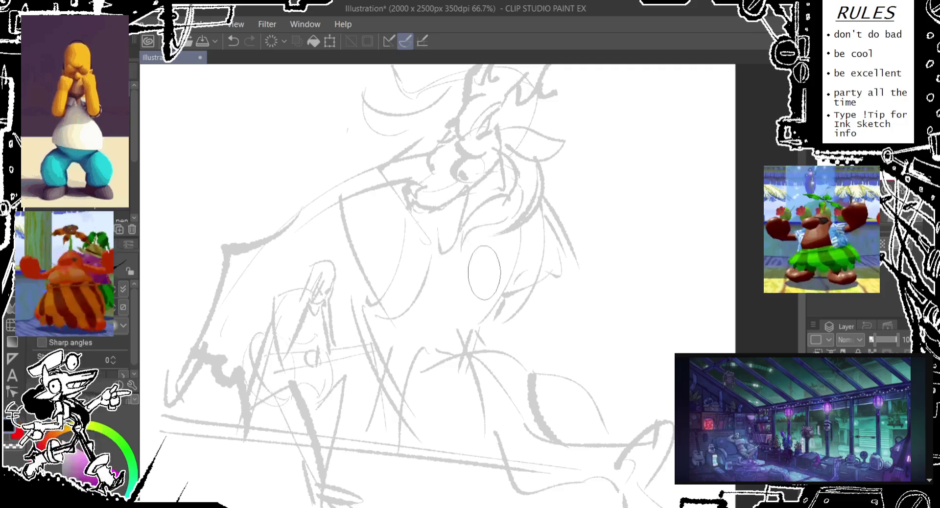
drag(561, 287, 583, 363)
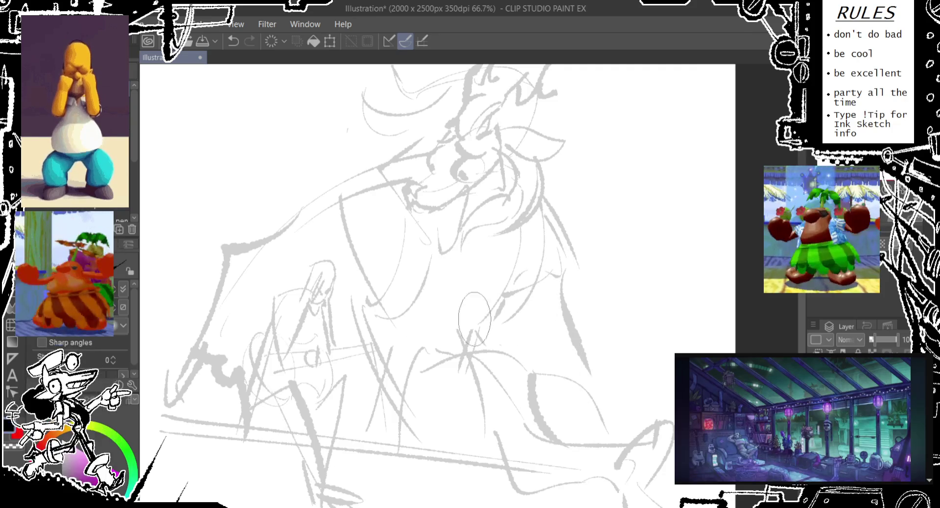
drag(382, 230, 266, 274)
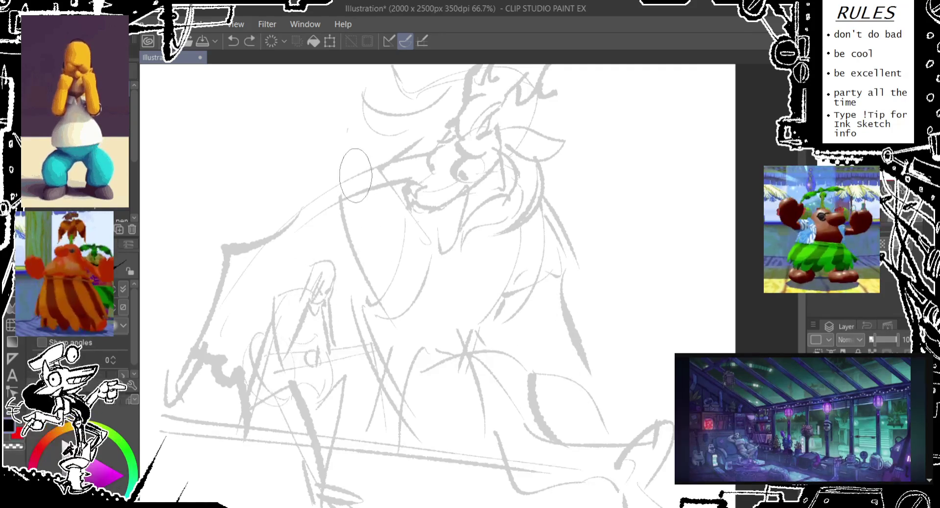
key(ctrl+z)
drag(362, 177, 352, 230)
mouse_move(327, 181)
mouse_down()
mouse_move(345, 230)
mouse_move(313, 262)
mouse_up()
drag(396, 287, 335, 291)
key(ctrl+y)
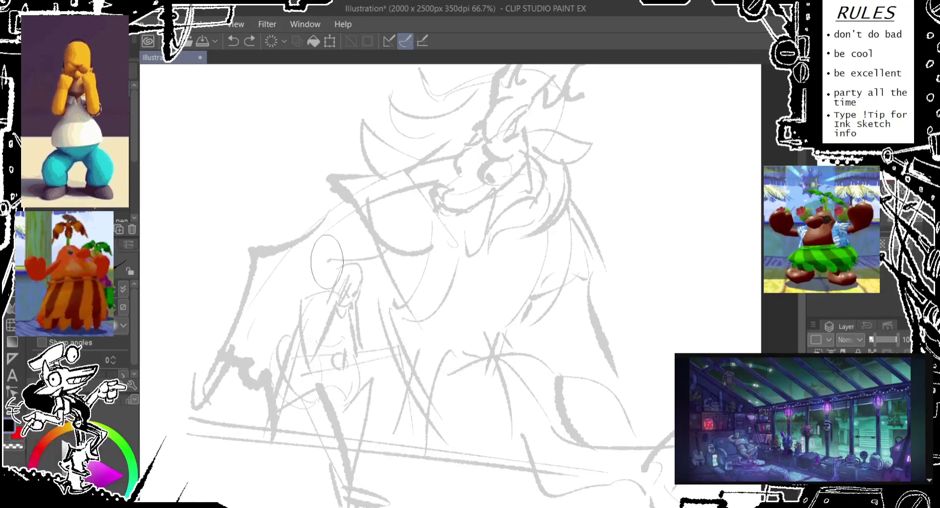
- Erase the stray thick gray strokes and a thin diagonal line at left-centre
drag(260, 274, 278, 240)
drag(230, 338, 186, 416)
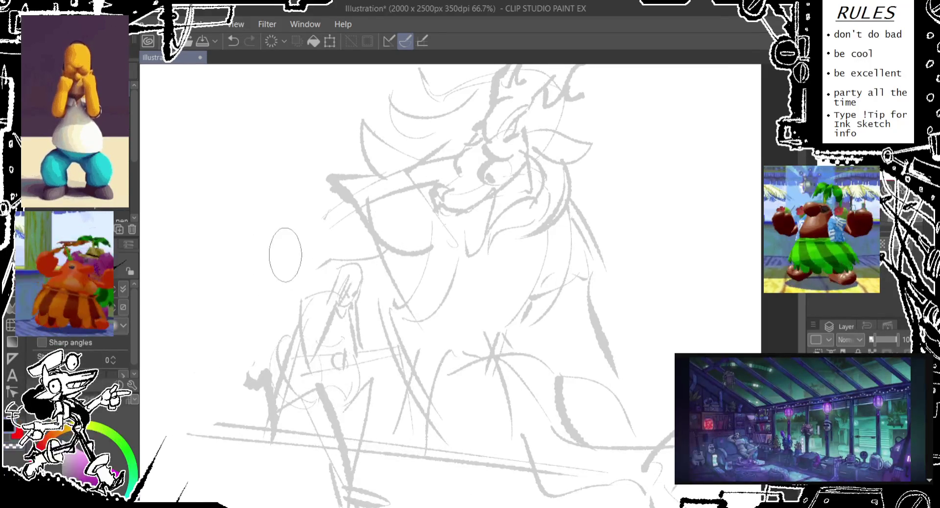
mouse_move(227, 364)
mouse_down()
mouse_move(215, 401)
mouse_move(323, 220)
mouse_move(277, 258)
mouse_move(244, 343)
mouse_move(284, 303)
mouse_move(275, 353)
mouse_move(235, 373)
mouse_move(208, 418)
mouse_move(233, 343)
mouse_move(206, 420)
mouse_move(230, 367)
mouse_move(252, 412)
mouse_move(267, 372)
mouse_move(263, 384)
mouse_move(225, 402)
mouse_move(222, 372)
mouse_move(177, 433)
mouse_move(256, 391)
mouse_up()
drag(343, 274, 332, 237)
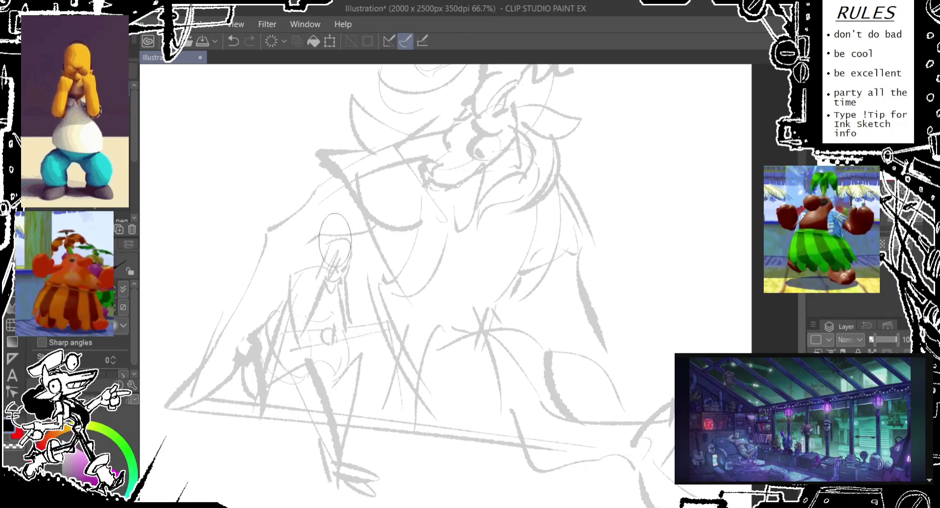
- Draw an oval head for the small figure, redrawing it once
key(ctrl+z)
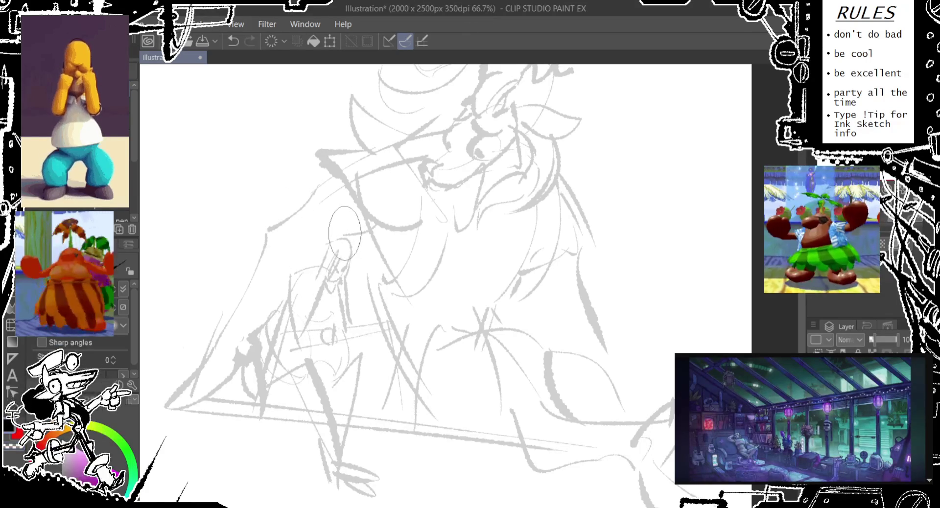
mouse_move(316, 219)
mouse_down()
mouse_move(355, 264)
mouse_move(333, 274)
mouse_up()
key(ctrl+z)
key(ctrl+z)
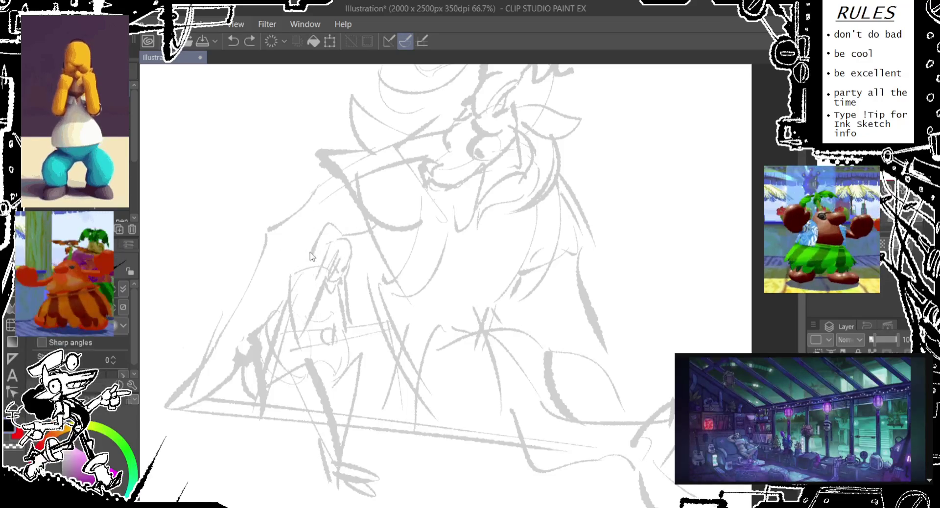
drag(313, 245, 304, 261)
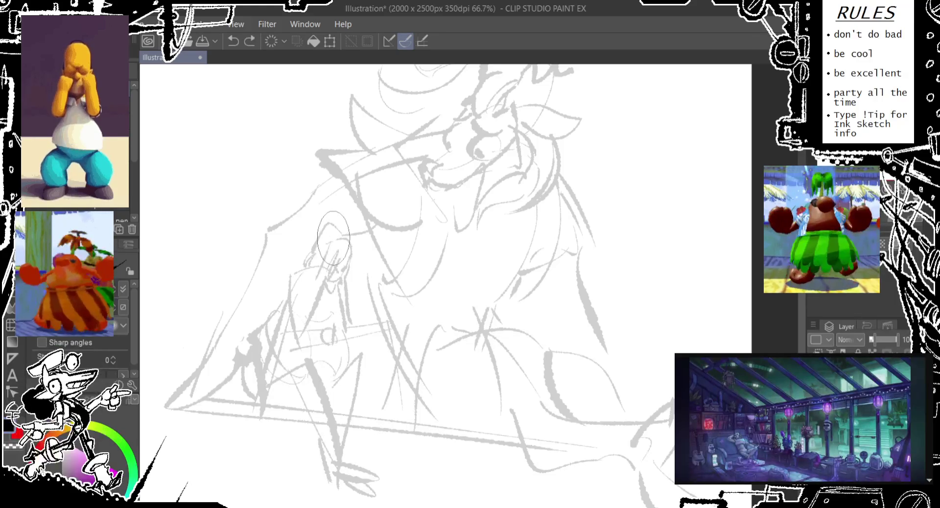
- Rough in the small figure's raised hand with short strokes, undoing and redrawing until it fits
click(352, 252)
key(ctrl+z)
click(348, 246)
key(ctrl+z)
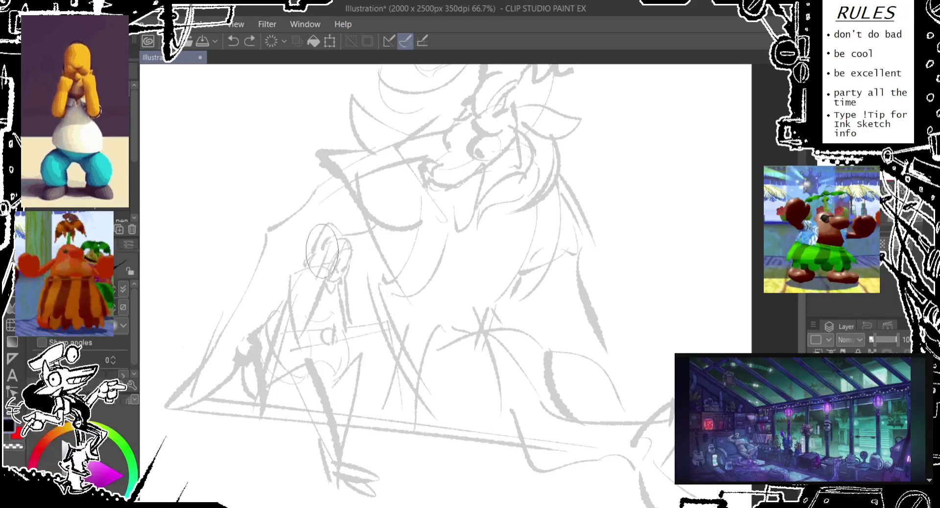
click(351, 244)
key(ctrl+z)
drag(349, 240, 353, 252)
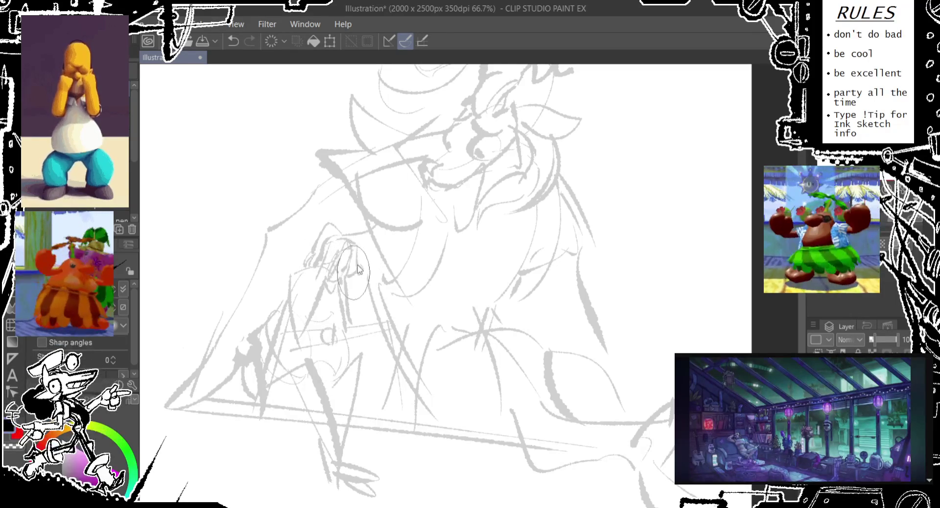
mouse_move(350, 265)
mouse_down()
mouse_move(330, 298)
mouse_move(303, 273)
mouse_move(311, 337)
mouse_up()
key(ctrl+z)
key(ctrl+z)
key(ctrl+z)
drag(346, 333, 356, 272)
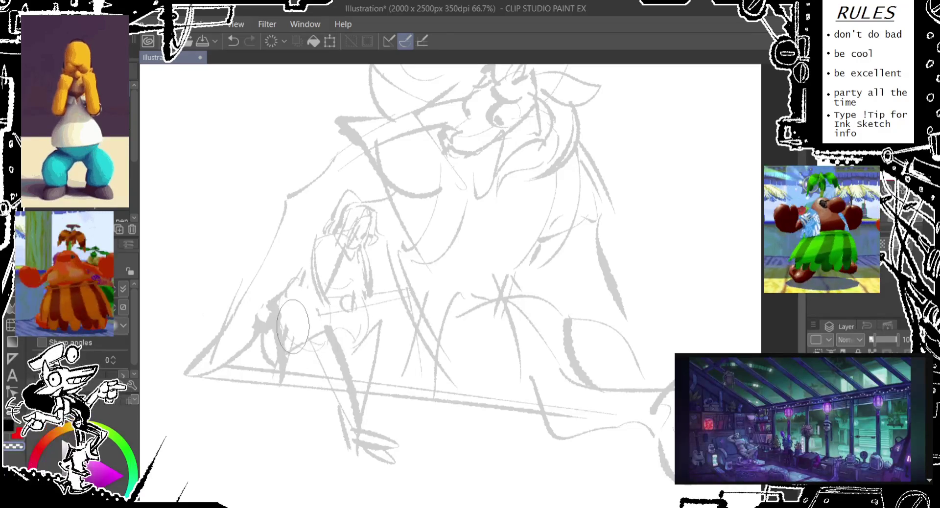
- Redraw the small figure's fist and weapon strokes, undoing the attempts that don't work
key(ctrl+z)
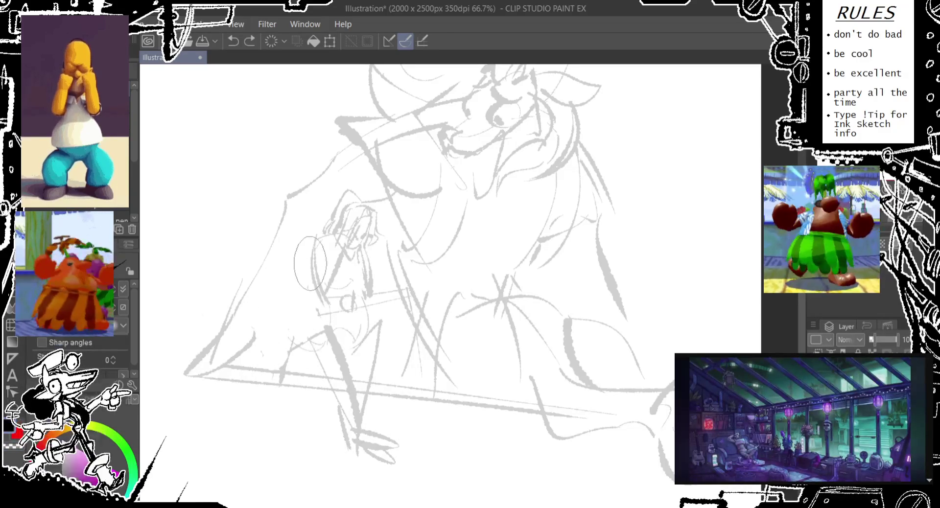
key(ctrl+z)
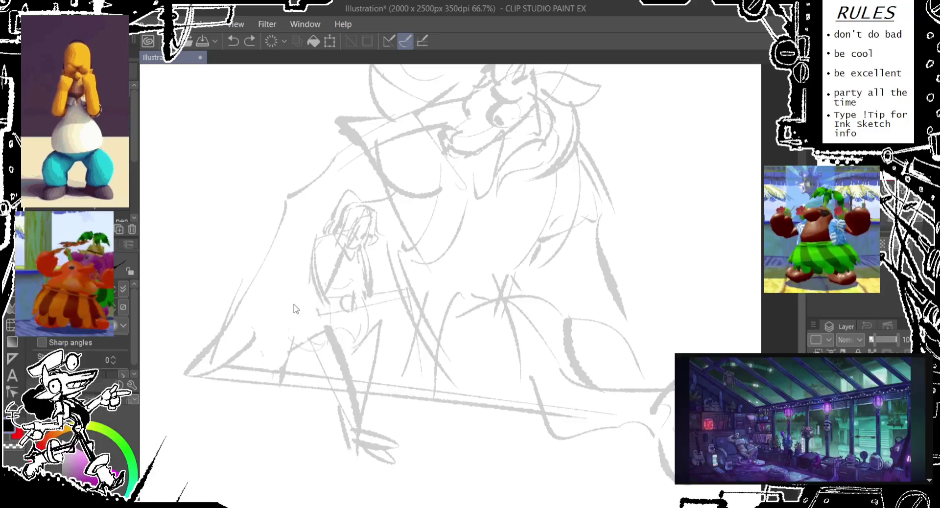
drag(299, 343, 305, 289)
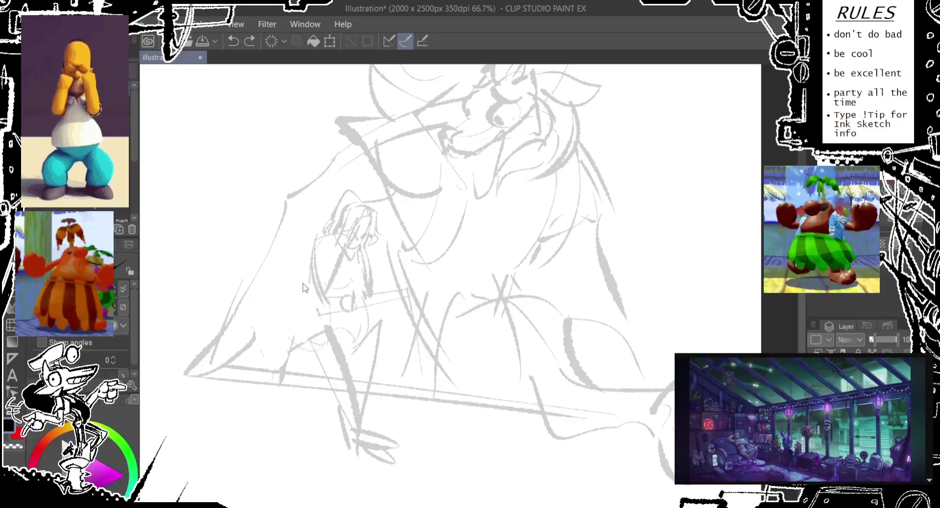
key(ctrl+z)
drag(370, 259, 326, 249)
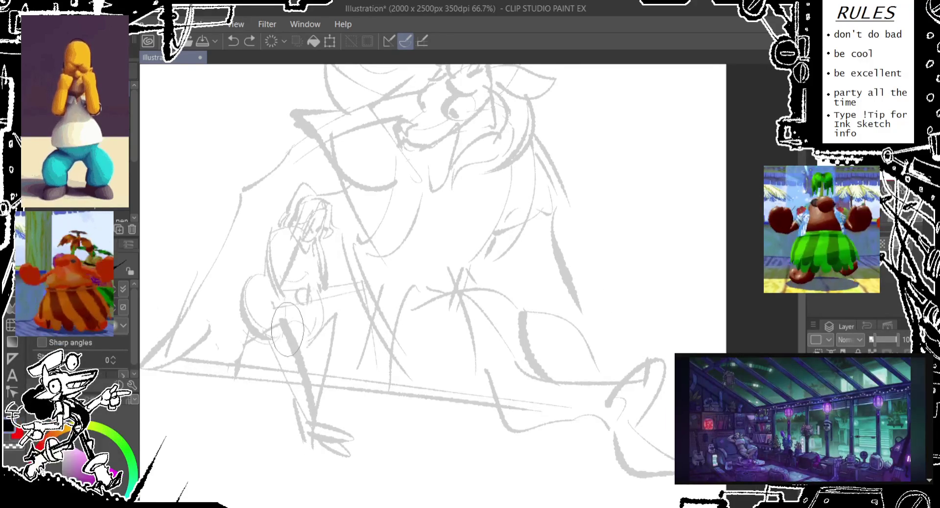
key(ctrl+z)
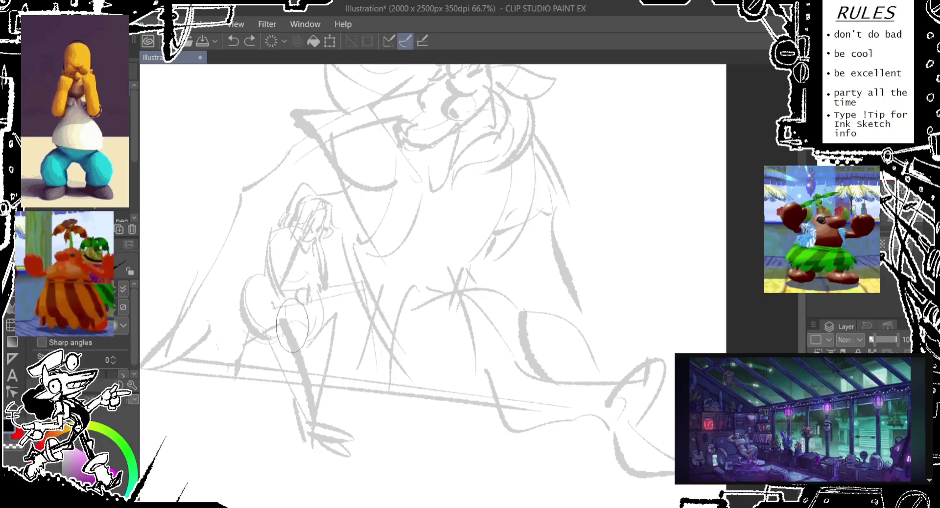
key(ctrl+z)
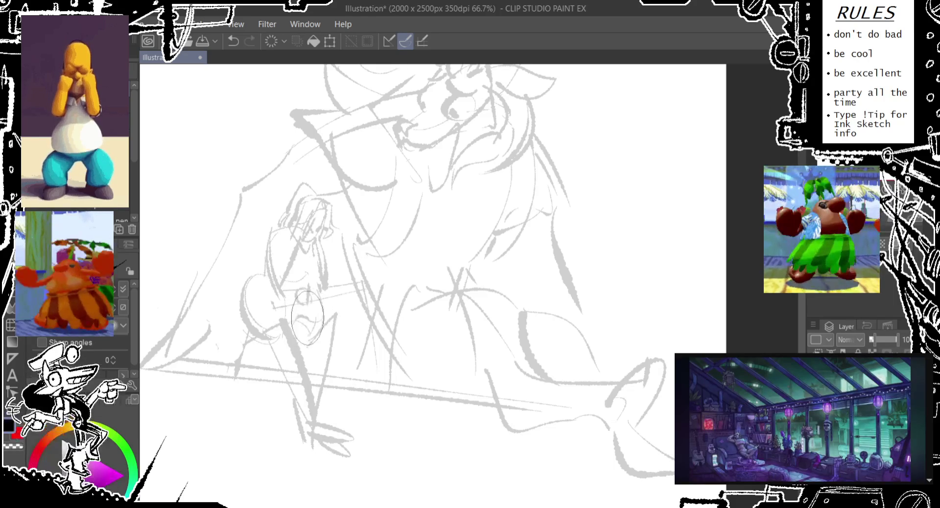
mouse_move(302, 277)
mouse_down()
mouse_move(326, 294)
mouse_move(346, 279)
mouse_move(363, 294)
mouse_move(329, 347)
mouse_up()
key(ctrl+z)
key(ctrl+z)
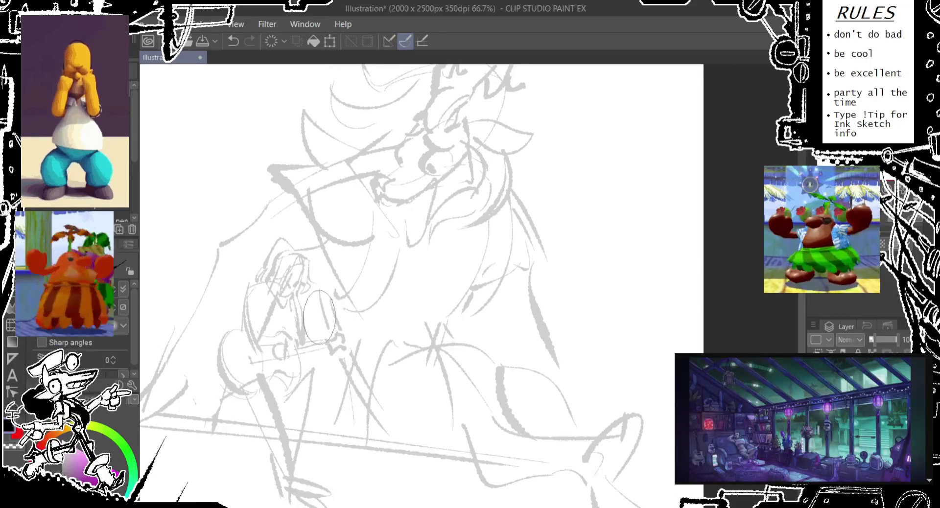
- Trace a freehand lasso selection around the whole small figure down to its legs
mouse_move(298, 249)
mouse_down()
mouse_move(330, 231)
mouse_move(342, 207)
mouse_up()
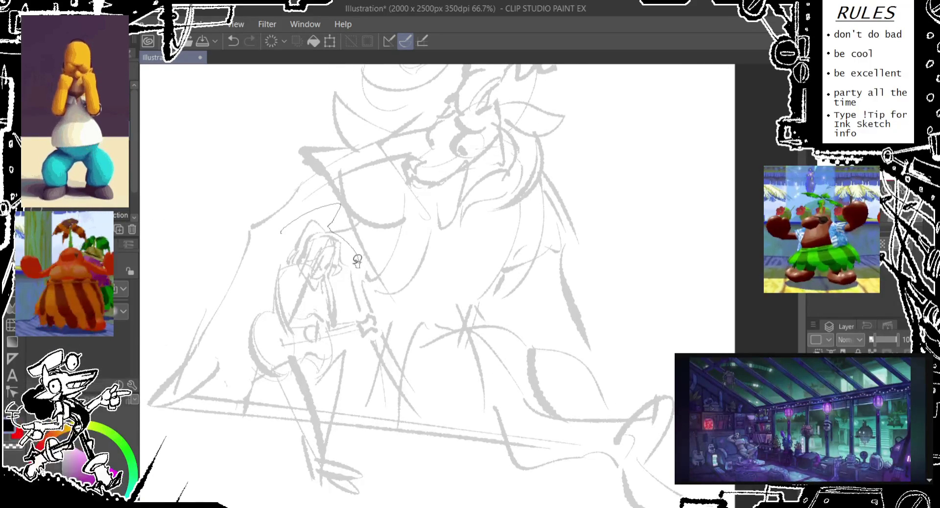
drag(383, 310, 369, 338)
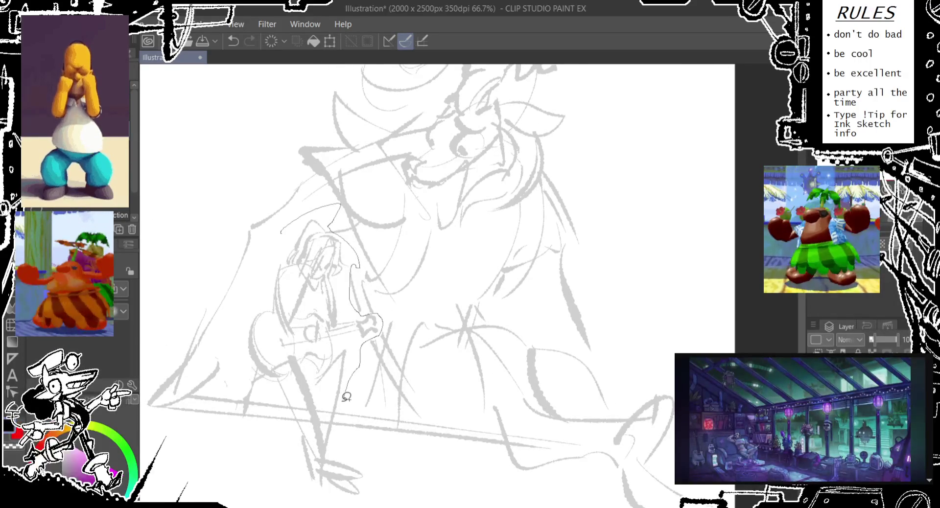
drag(343, 430, 379, 504)
mouse_move(274, 504)
mouse_down()
mouse_move(296, 421)
mouse_move(254, 392)
mouse_move(274, 237)
mouse_up()
key(p)
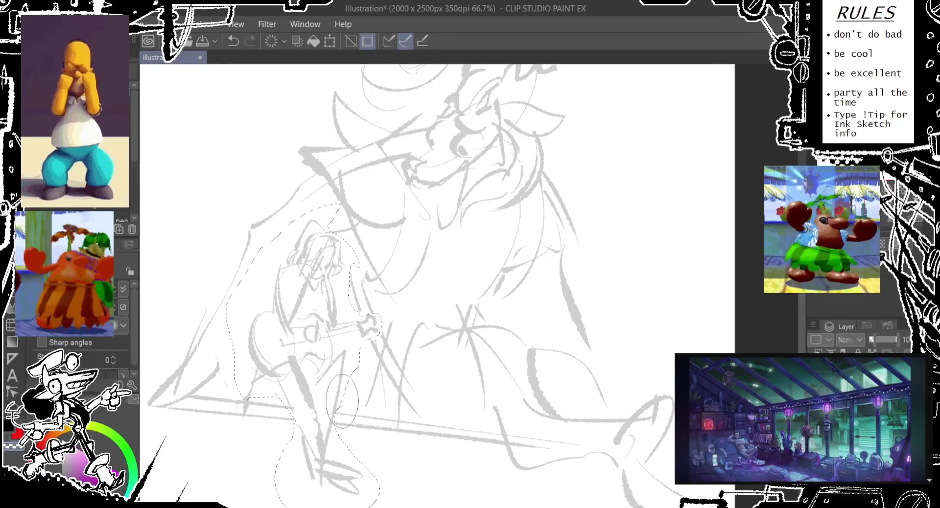
- Scale the selected small figure up to 108% and shift it slightly left
key(ctrl+t)
drag(303, 200, 303, 176)
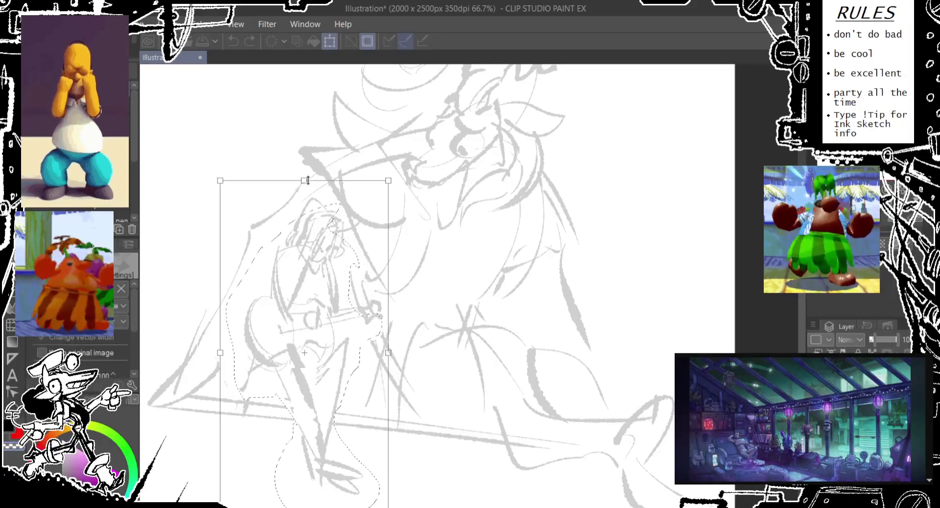
drag(320, 297, 315, 299)
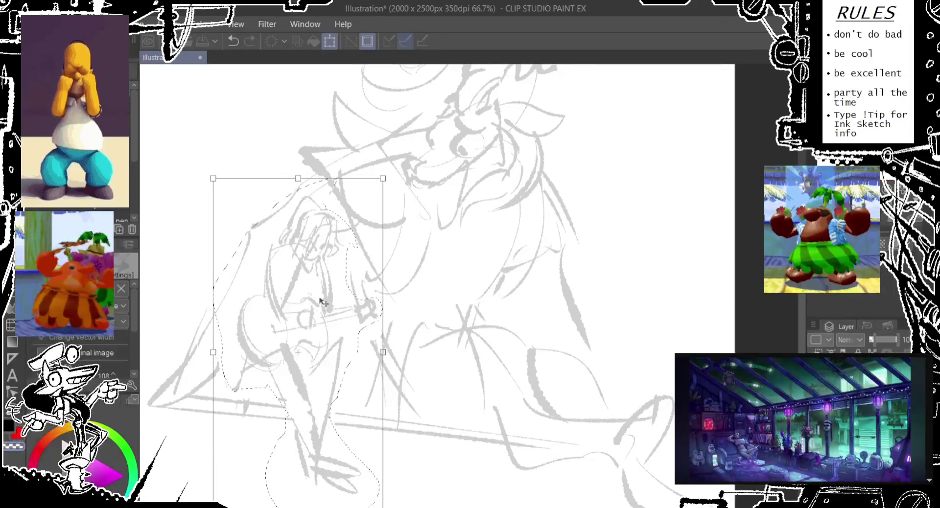
key(Return)
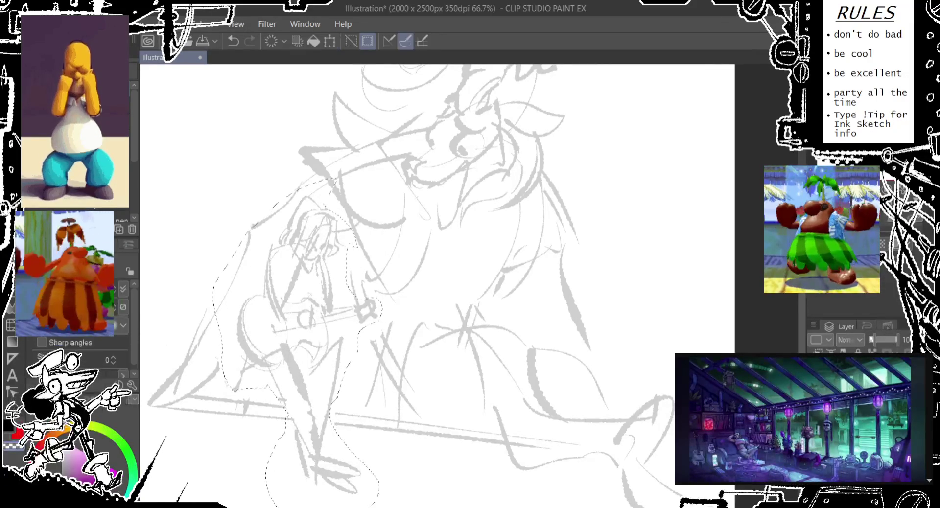
drag(440, 309, 419, 306)
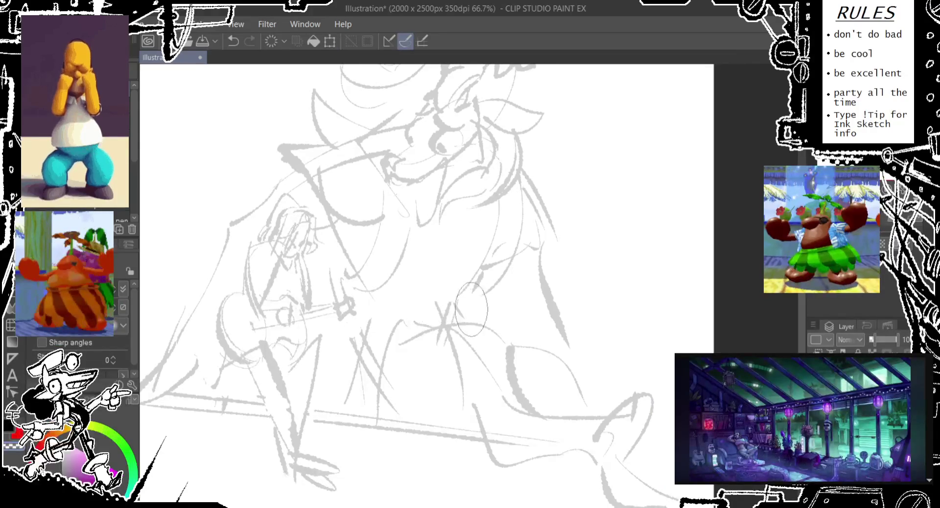
- Redraw the mouth lines near the creature's face, retrying until the stroke looks right
scroll(470, 315, up, 2)
scroll(358, 237, up, 2)
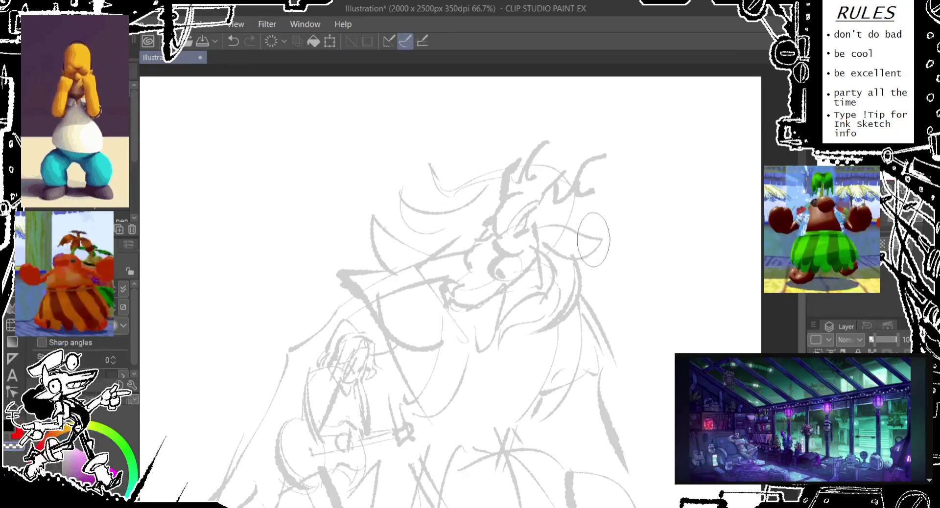
scroll(508, 261, down, 2)
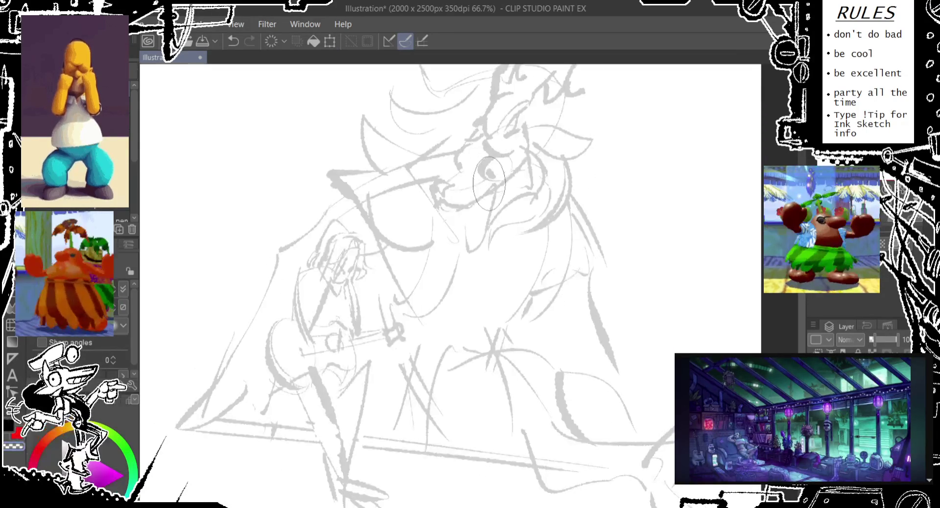
scroll(490, 235, down, 2)
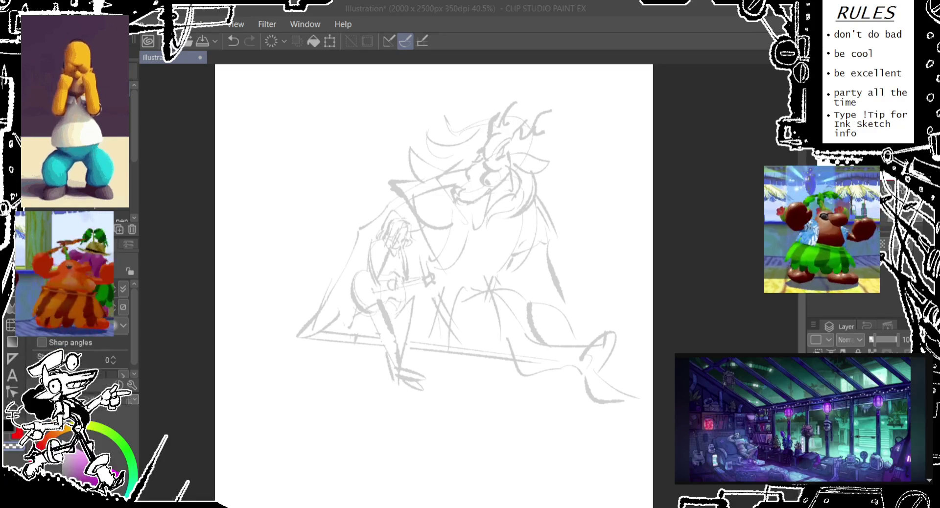
key(ctrl+z)
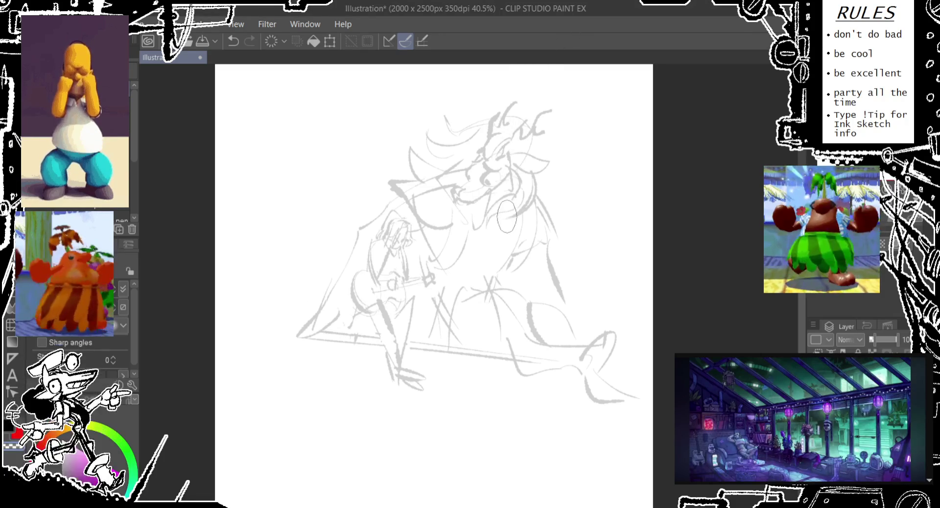
drag(474, 204, 481, 222)
key(ctrl+z)
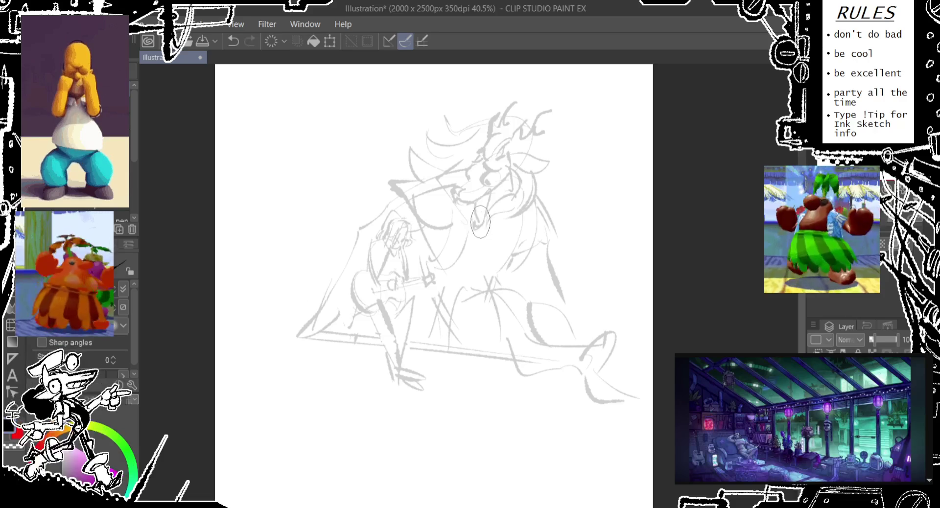
key(ctrl+z)
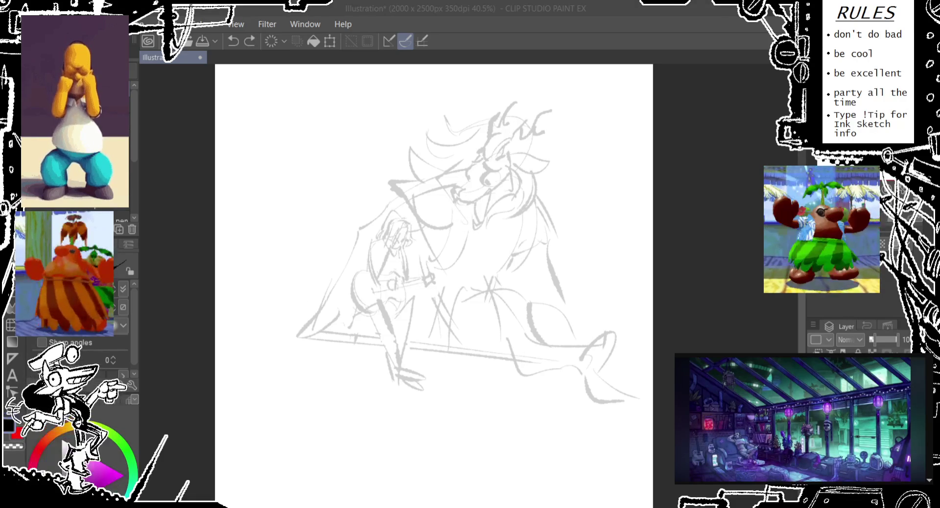
key(alt+Tab)
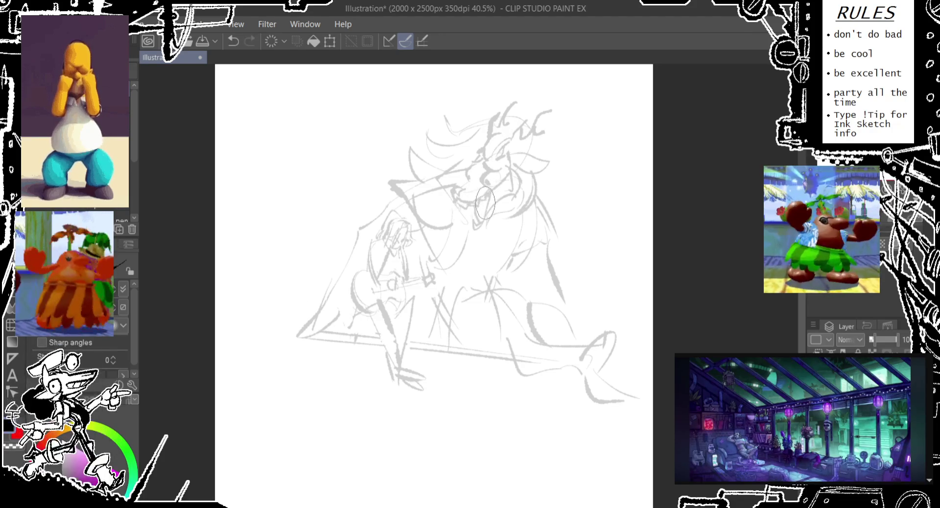
drag(485, 198, 515, 214)
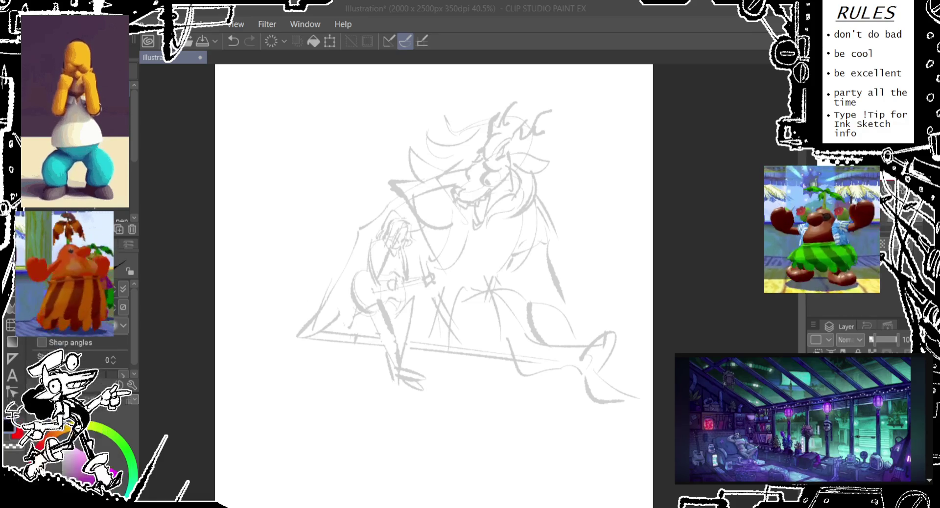
drag(465, 235, 451, 251)
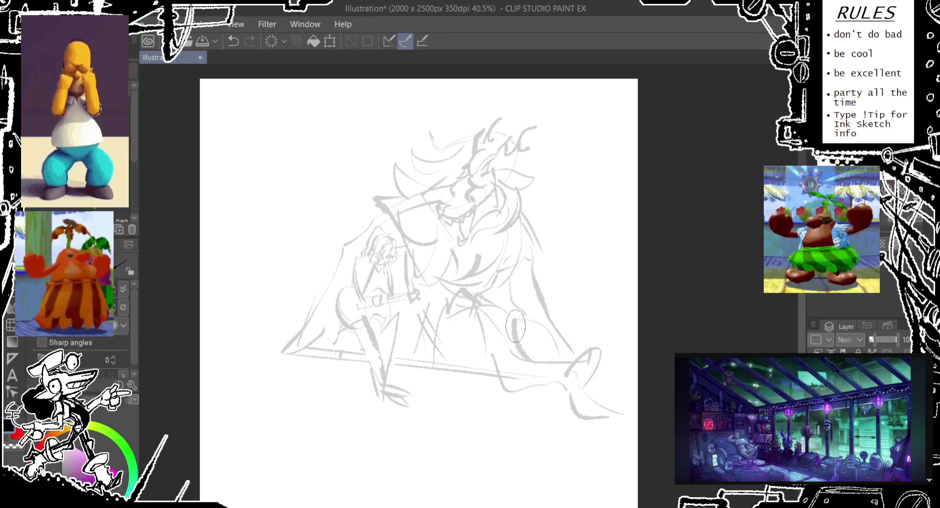
- Redraw the lower leg line along the ground and add a stroke for the foot
drag(487, 313, 497, 346)
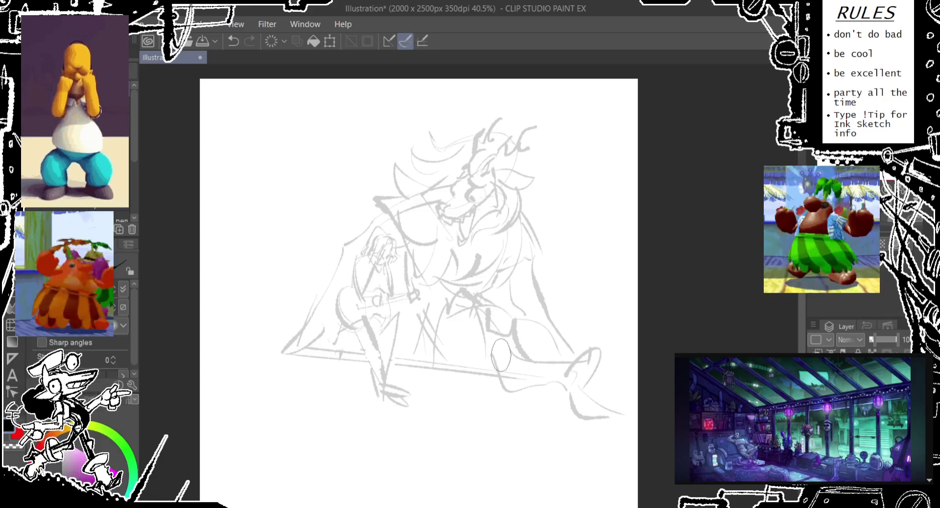
key(ctrl+z)
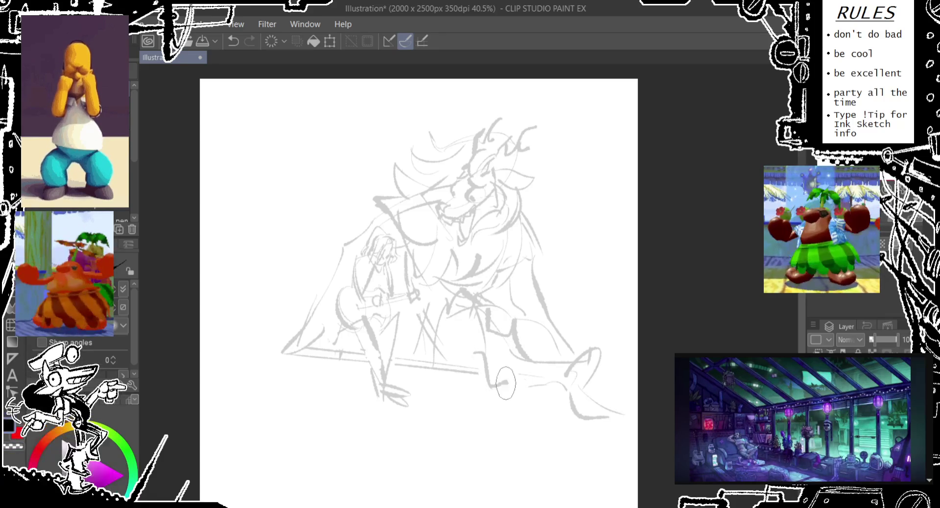
key(ctrl+z)
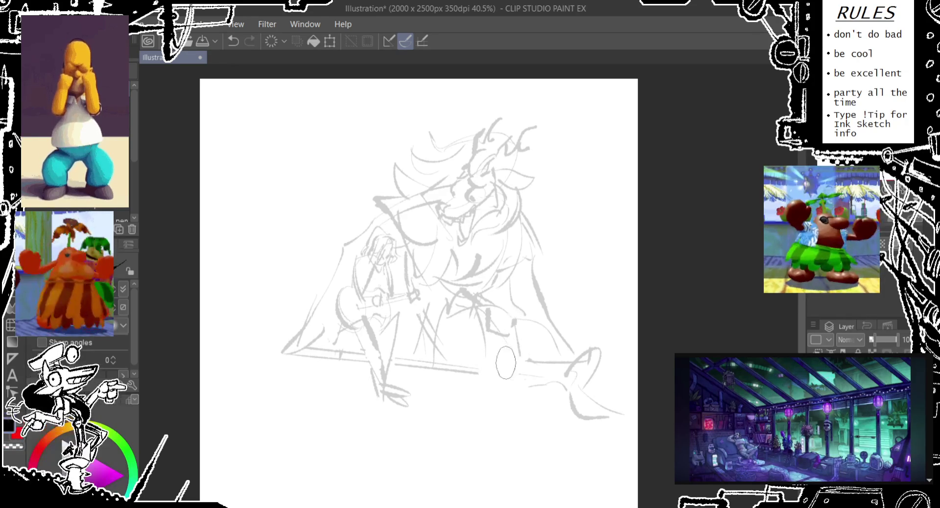
drag(473, 323, 484, 377)
key(ctrl+z)
drag(489, 392, 558, 387)
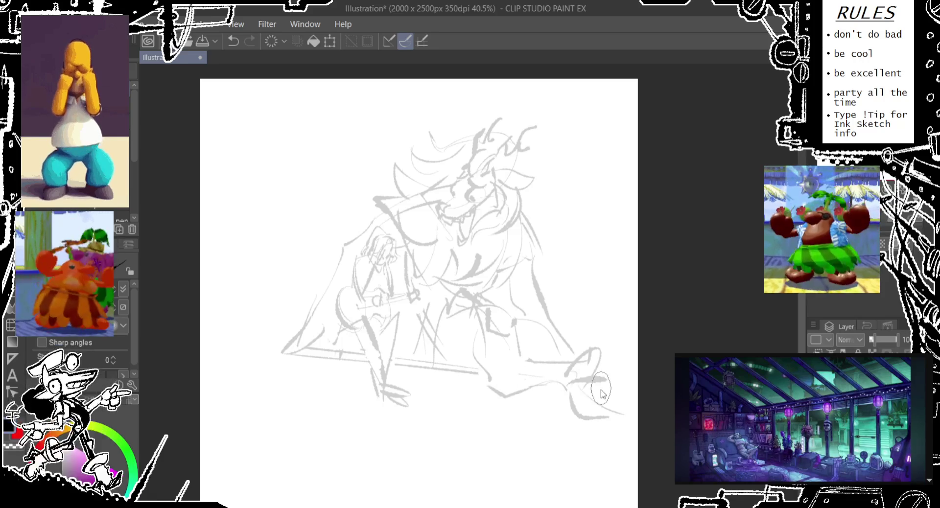
drag(566, 417, 617, 409)
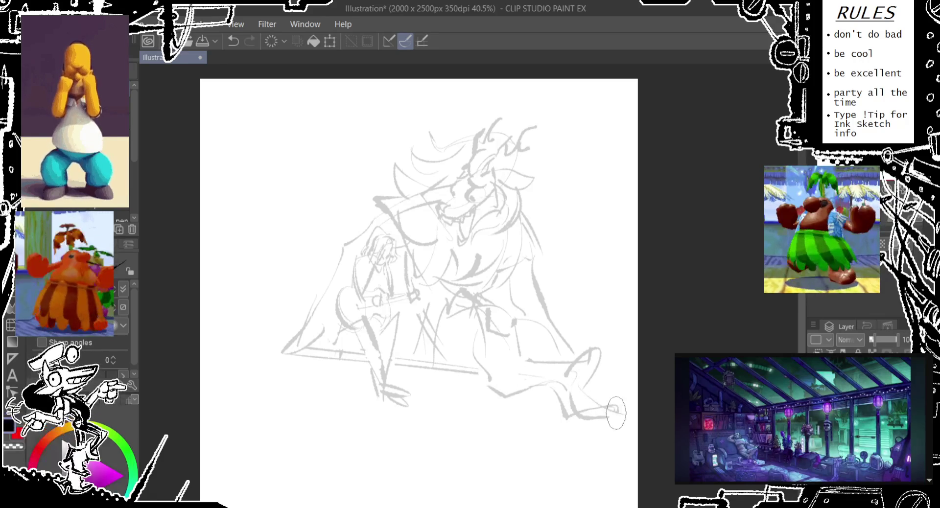
mouse_move(459, 320)
mouse_down()
mouse_move(457, 333)
mouse_move(446, 307)
mouse_up()
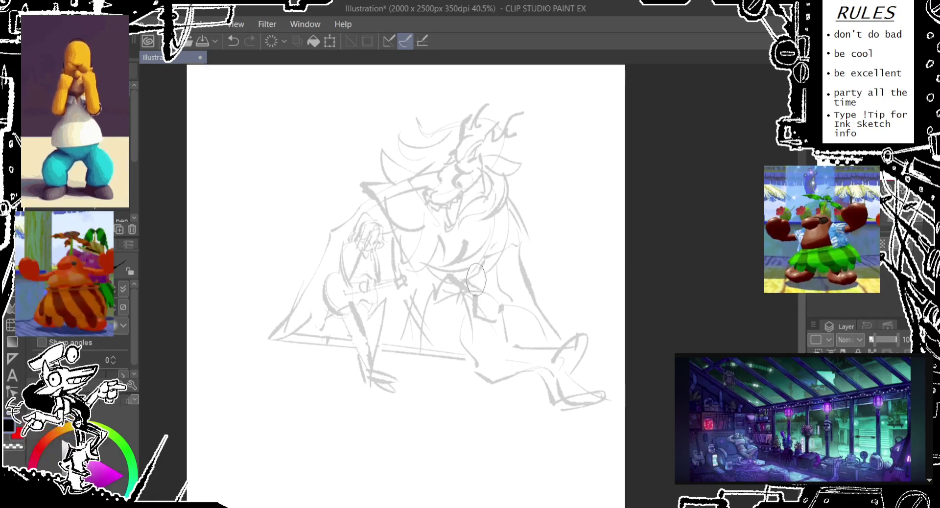
- Raise the sketch layer's opacity so the gray strokes become solid black
click(877, 340)
key(alt)
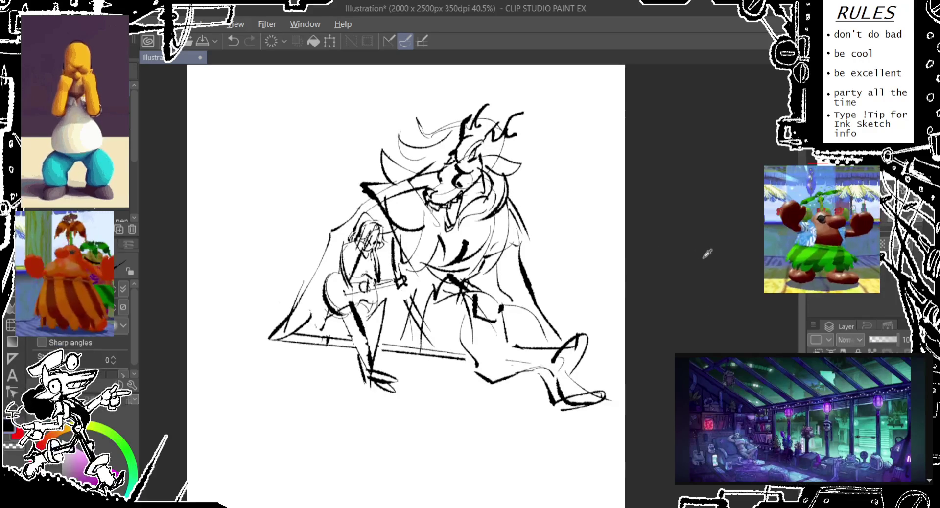
drag(701, 251, 703, 255)
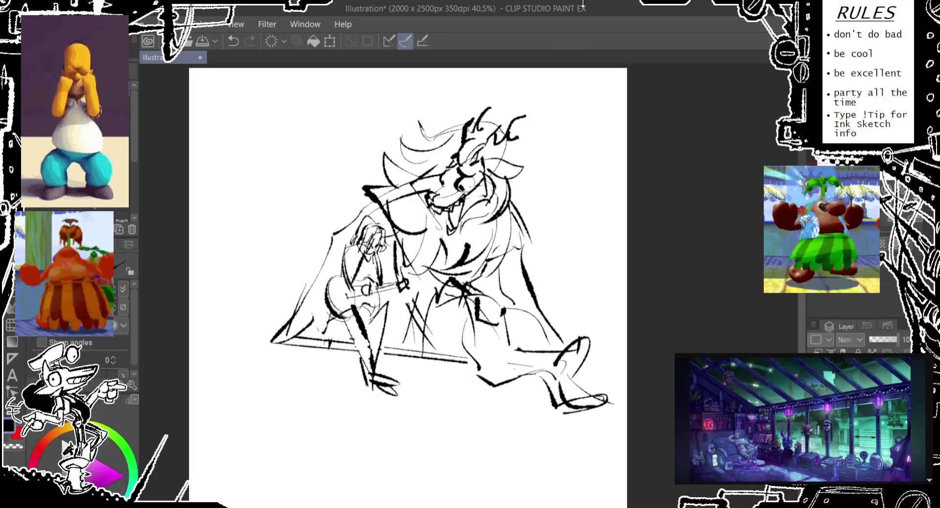
key(p)
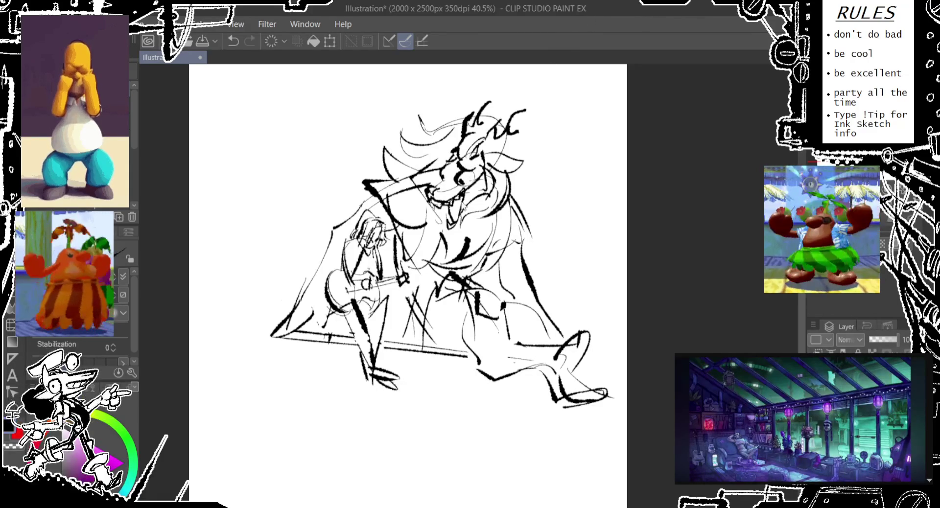
- Enlarge the whole sketch toward the lower left with Free Transform and confirm it
key(ctrl+t)
drag(280, 408, 198, 472)
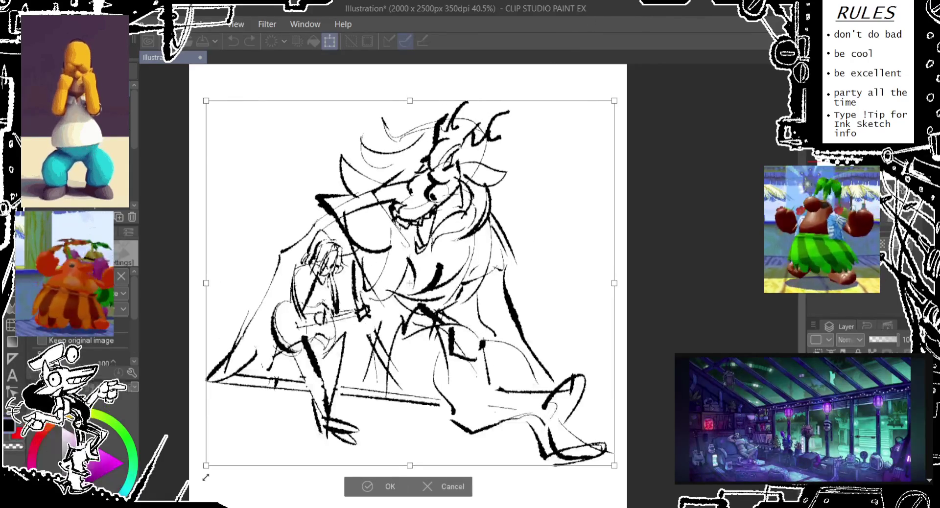
click(371, 492)
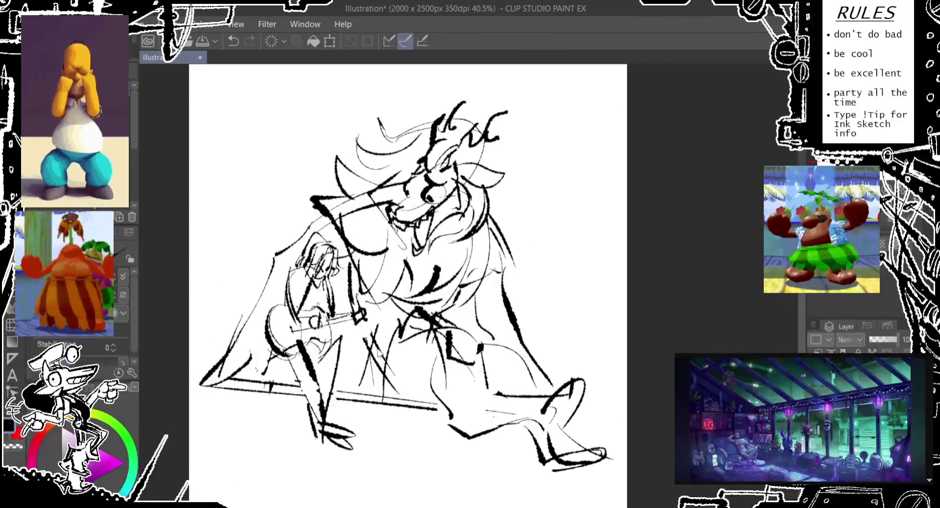
scroll(511, 239, up, 1)
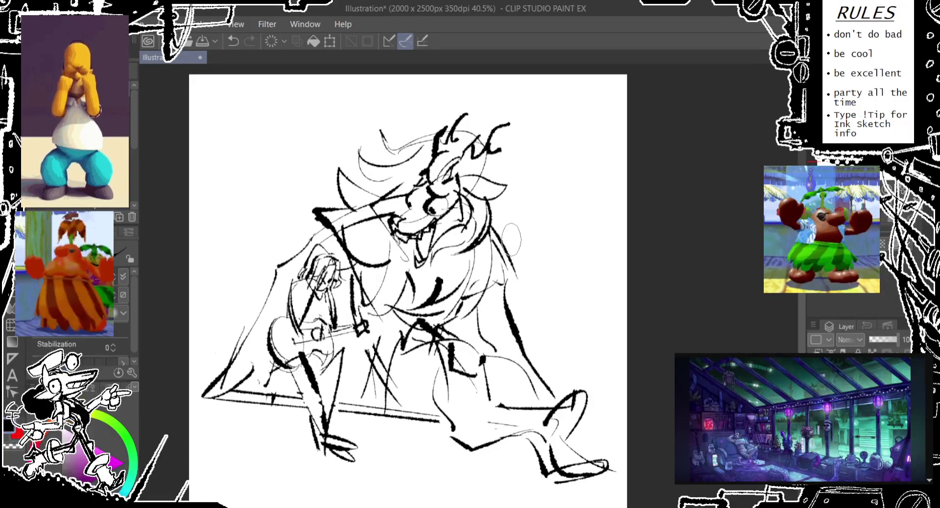
- Pan the canvas slightly up and left to work on the creature's head and eye
drag(514, 317, 504, 303)
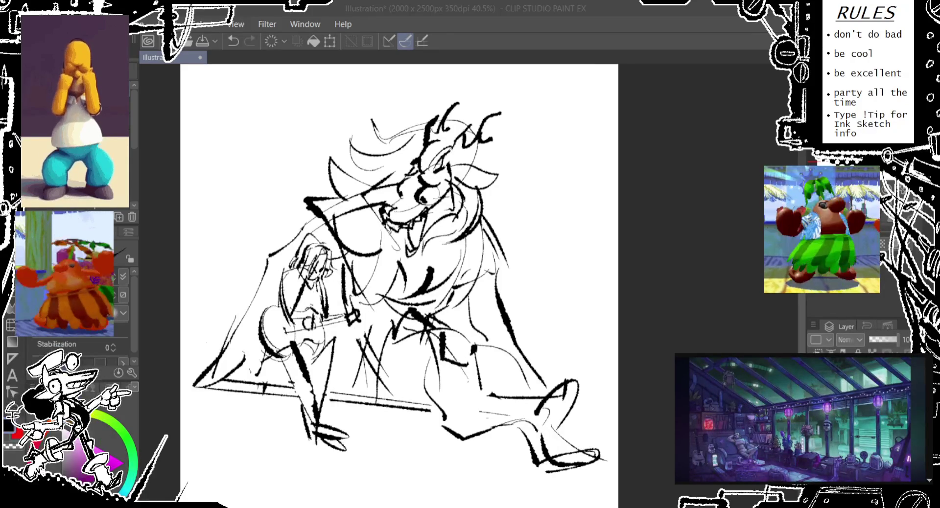
- Confirm the new 3200 x 4000 px image resolution
drag(503, 162, 495, 126)
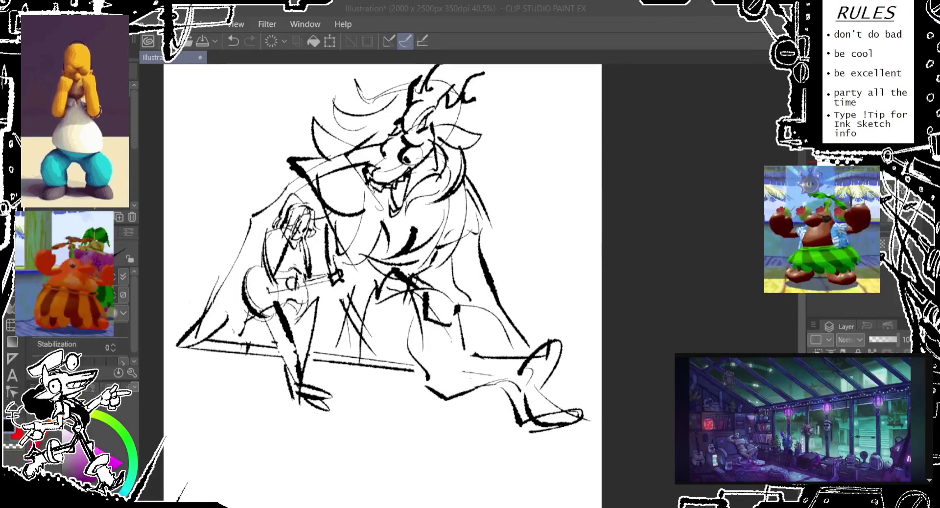
key(Return)
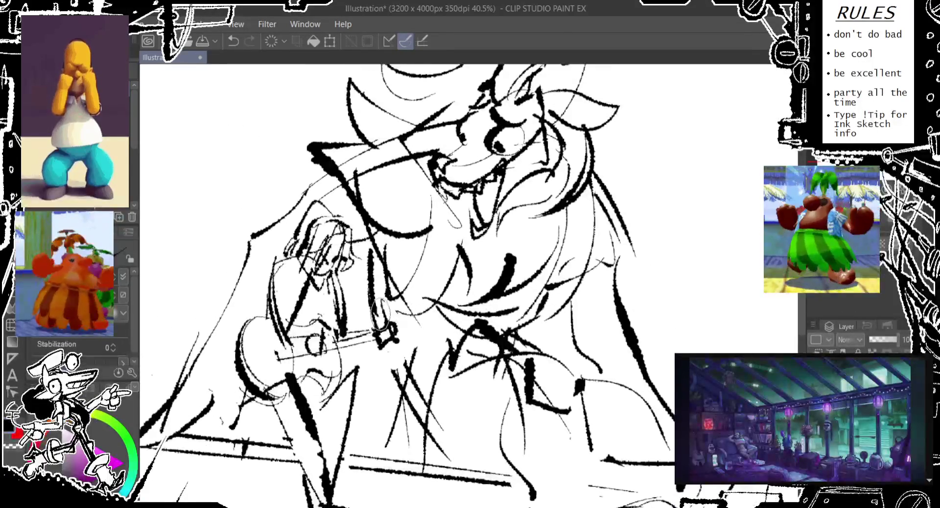
scroll(336, 269, up, 2)
scroll(336, 270, down, 1)
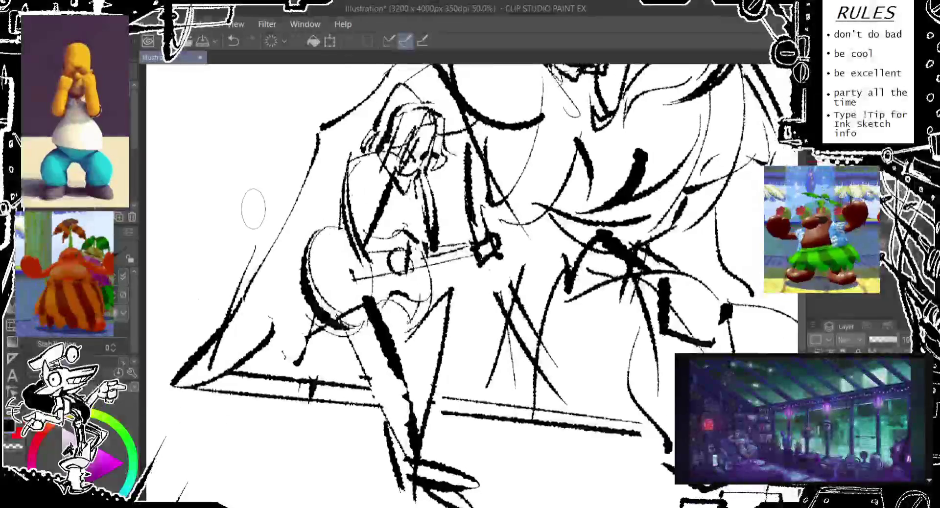
scroll(207, 154, down, 1)
- Try cropping to a rectangle around the figure, then undo the crop
drag(224, 94, 505, 431)
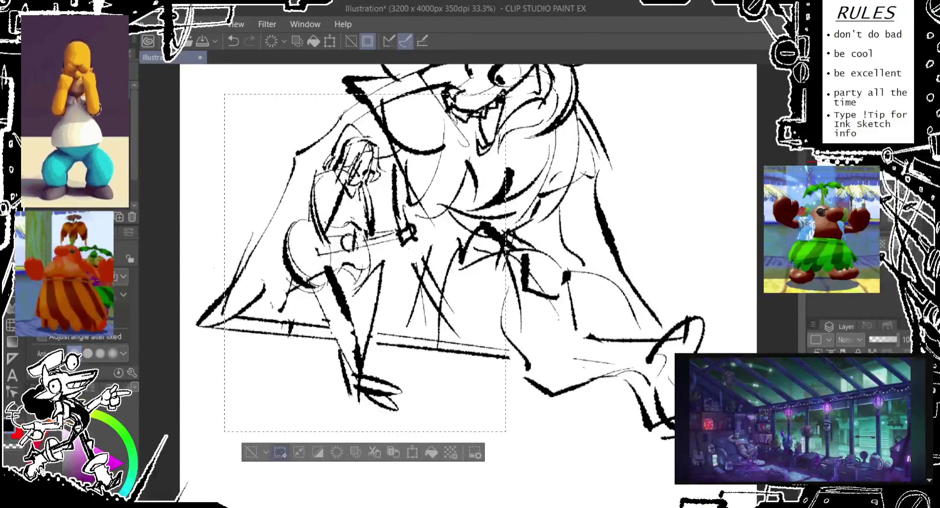
click(286, 455)
key(ctrl+z)
key(ctrl+z)
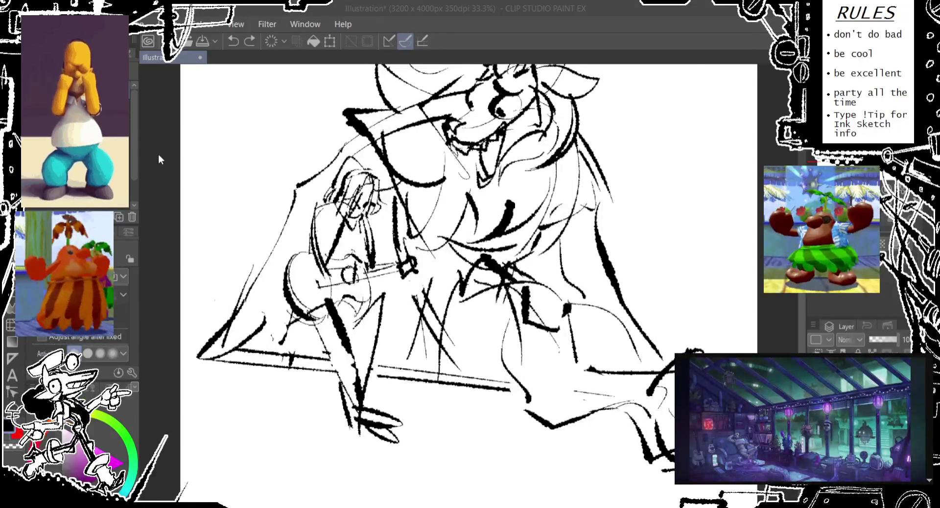
- Reshape the canvas to 3768 x 3249 px, shorter at the bottom and wider on both sides
drag(305, 165, 286, 228)
scroll(285, 228, down, 2)
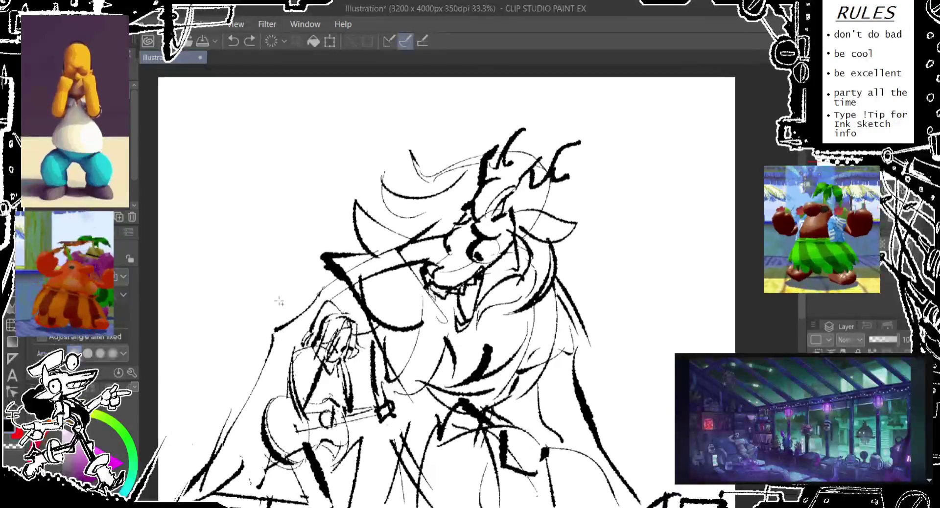
scroll(285, 228, down, 3)
scroll(281, 212, up, 2)
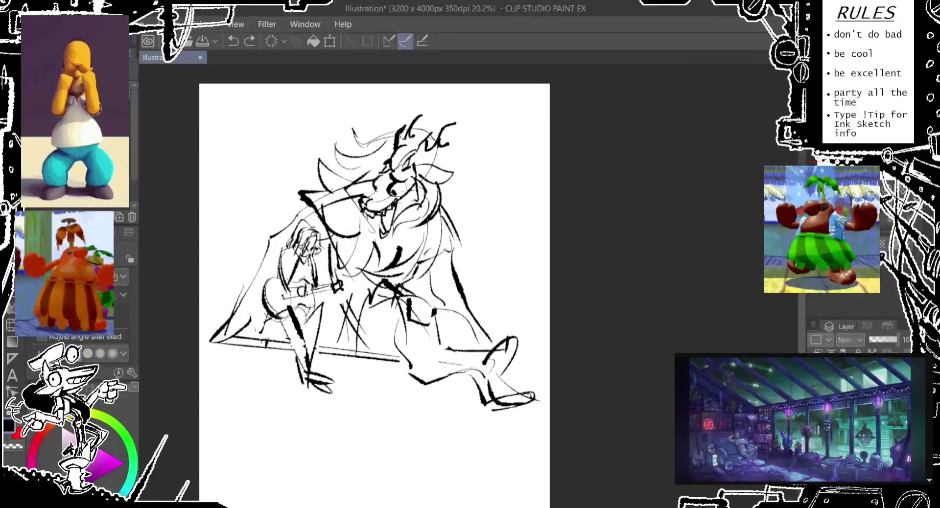
key(ctrl+t)
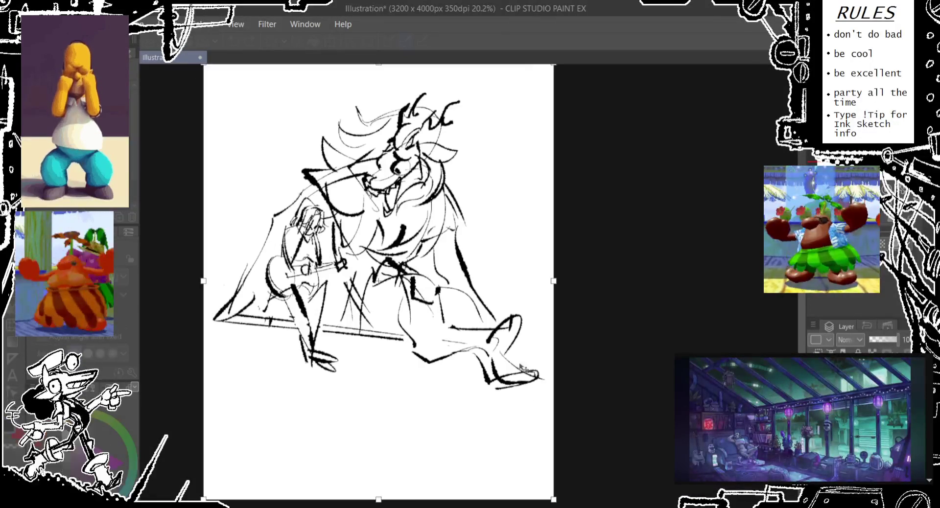
drag(378, 429, 378, 410)
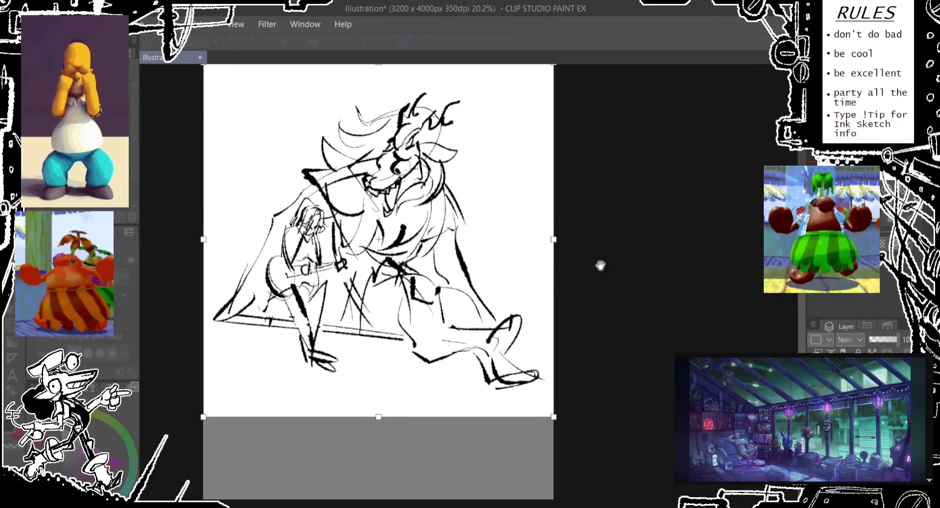
drag(576, 275, 609, 311)
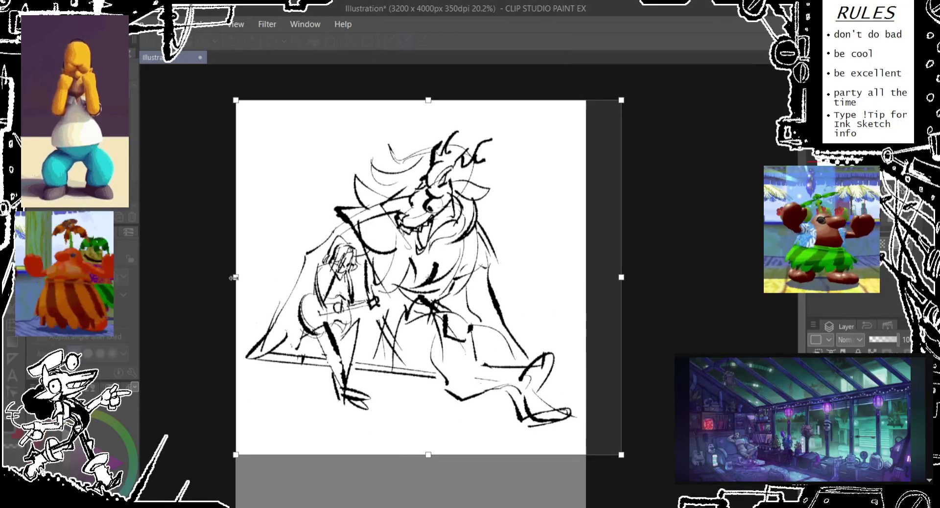
drag(236, 277, 221, 277)
drag(620, 276, 631, 277)
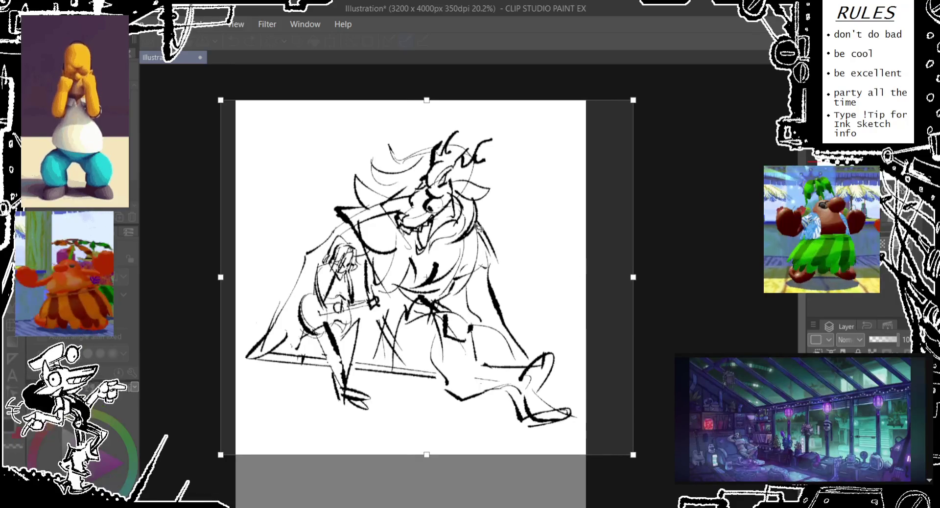
key(Return)
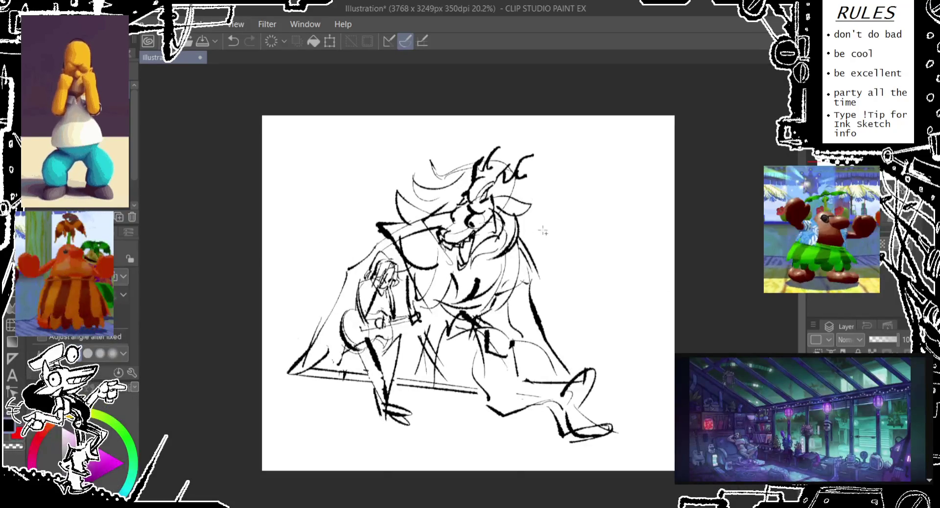
- Scale the sketch up to about 115% and position it to fill the wider canvas
key(ctrl+t)
drag(617, 293, 664, 293)
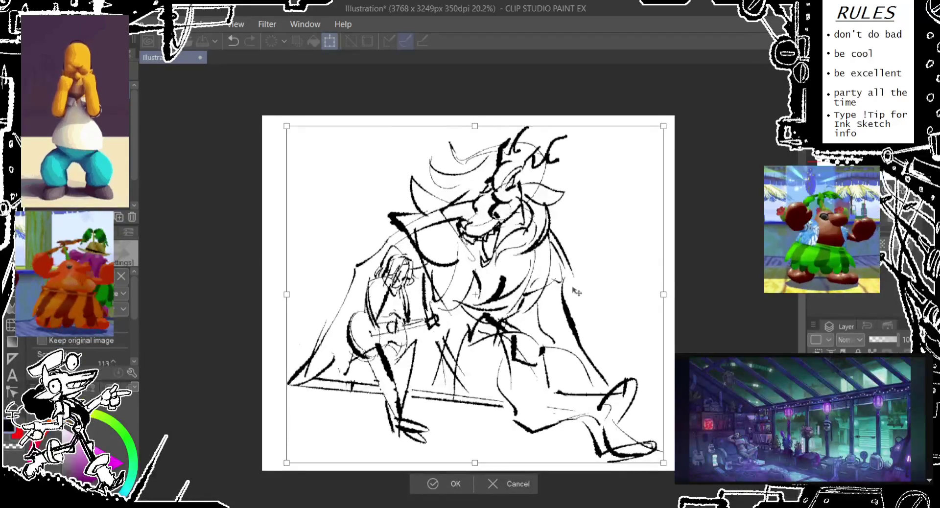
drag(574, 291, 567, 294)
drag(657, 297, 663, 294)
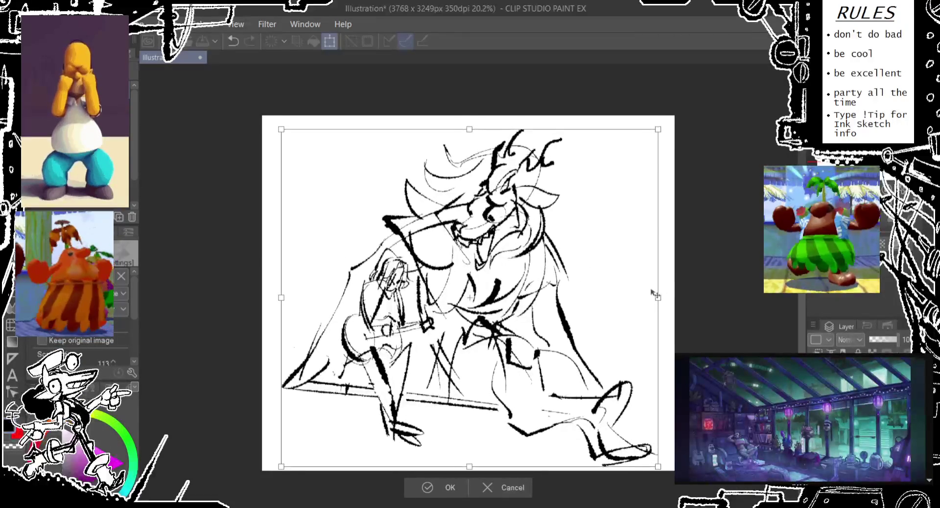
drag(606, 315, 604, 315)
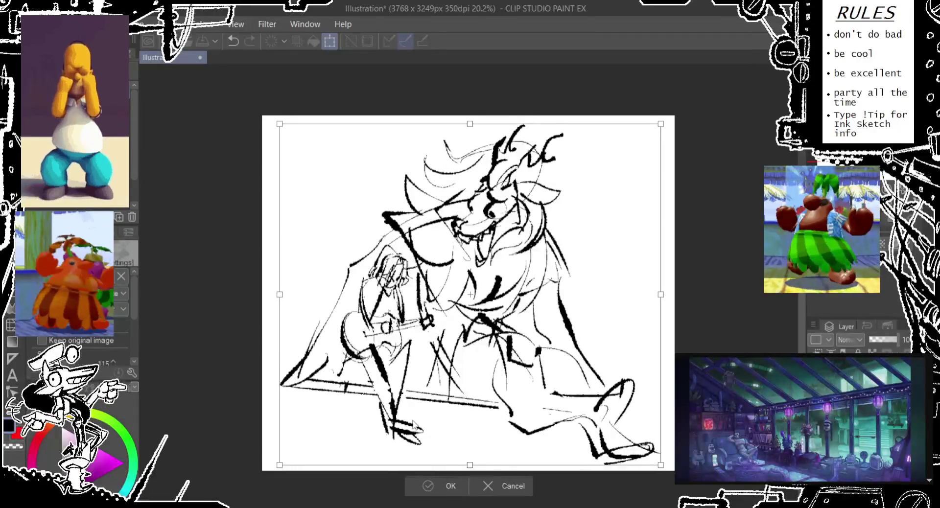
click(431, 490)
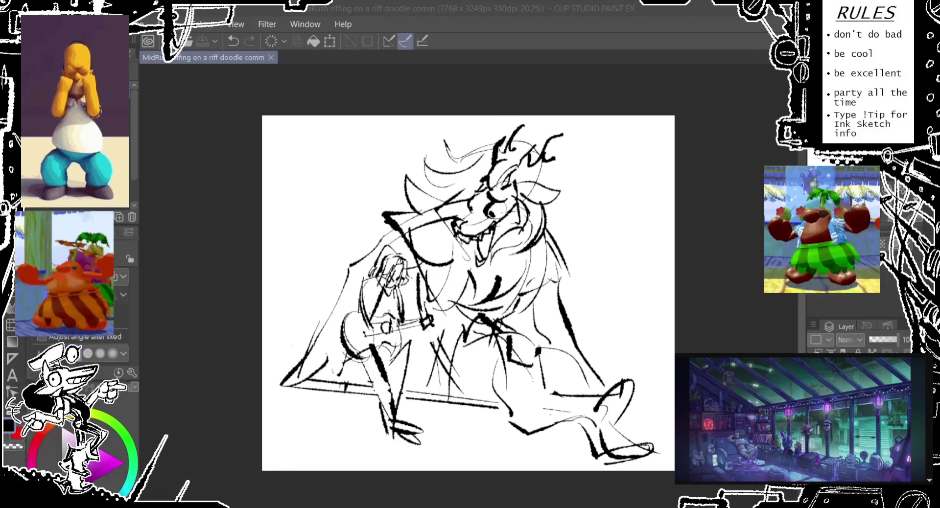
- Return focus to the painting window after saving the sketch under a new name
click(379, 65)
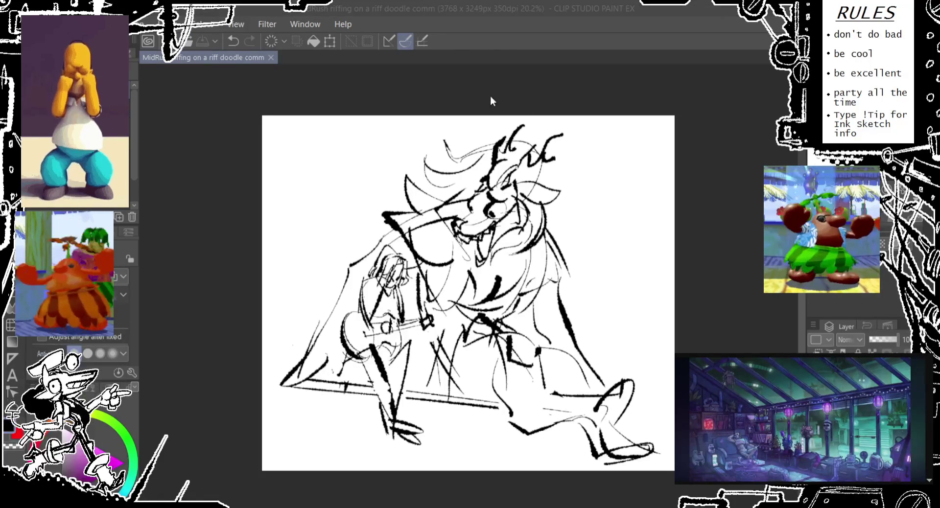
- Create a new 2000 × 2500 px illustration, select the Pencil and position the blank canvas
key(ctrl+n)
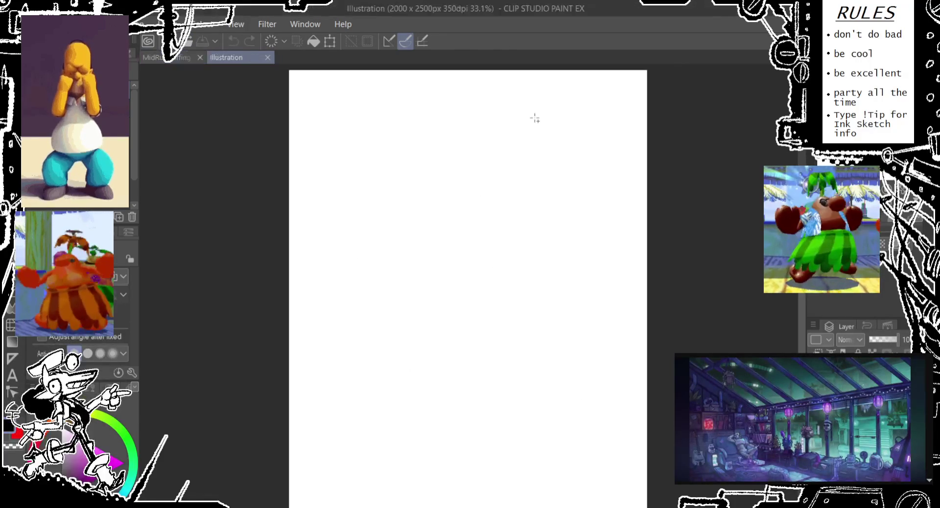
key(p)
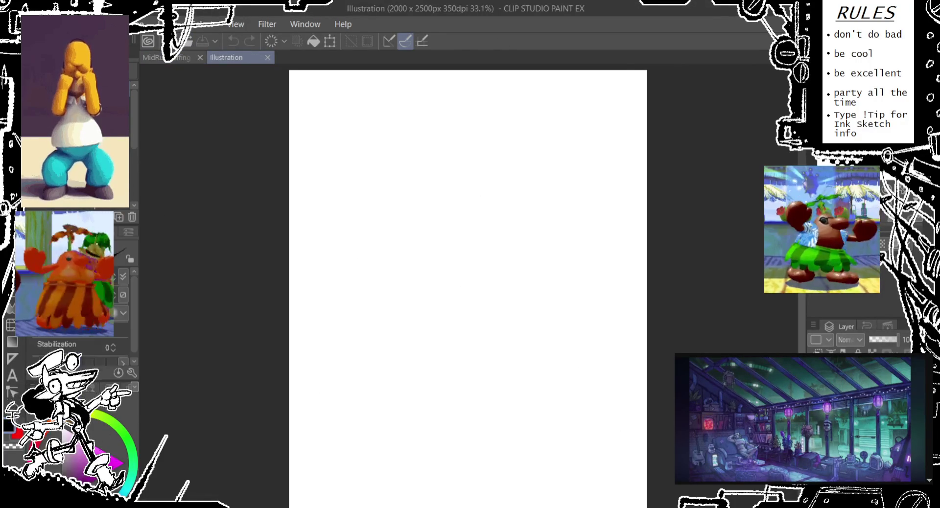
drag(611, 190, 641, 184)
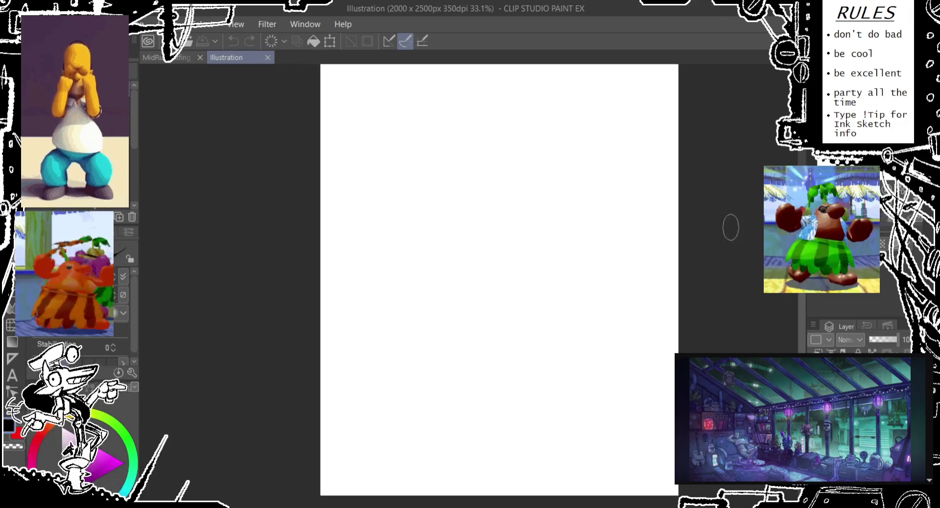
drag(652, 244, 593, 244)
scroll(434, 369, up, 1)
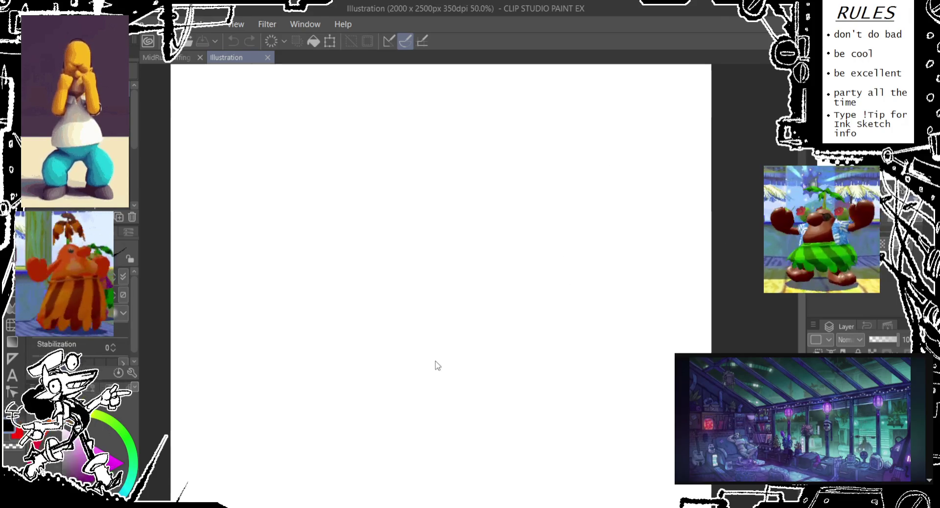
scroll(356, 259, down, 1)
- Draw the long curved line of action and a second curve beside it
drag(376, 300, 394, 363)
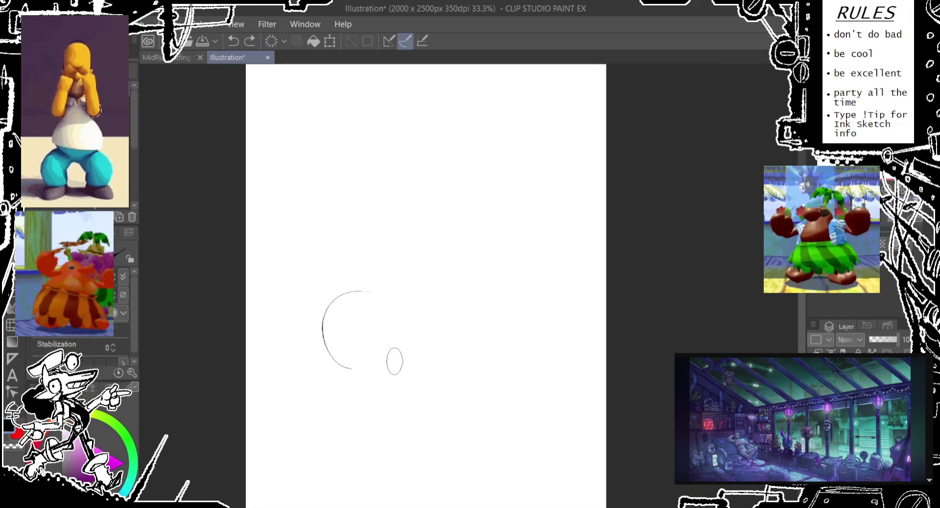
key(Delete)
scroll(411, 387, up, 1)
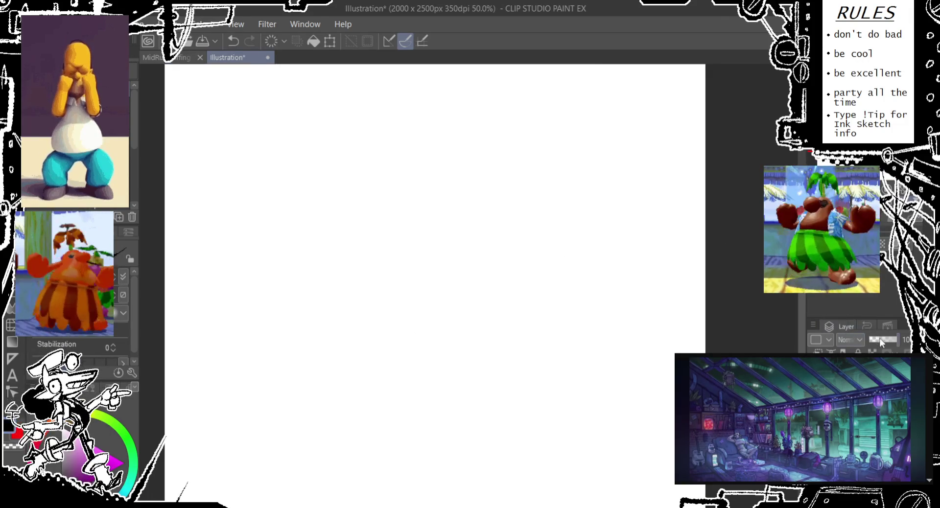
mouse_move(346, 320)
mouse_down()
mouse_move(363, 321)
mouse_move(335, 321)
mouse_up()
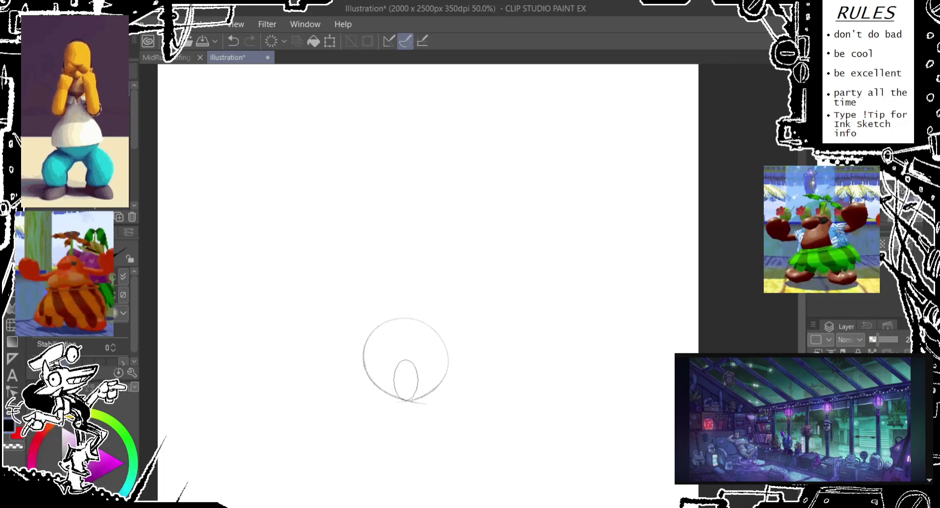
drag(335, 267, 404, 459)
drag(343, 244, 414, 416)
key(ctrl+z)
mouse_move(347, 237)
mouse_down()
mouse_move(419, 441)
mouse_move(481, 455)
mouse_up()
- Undo and restore recent strokes, then flip the view upside down to check the pose
key(ctrl+z)
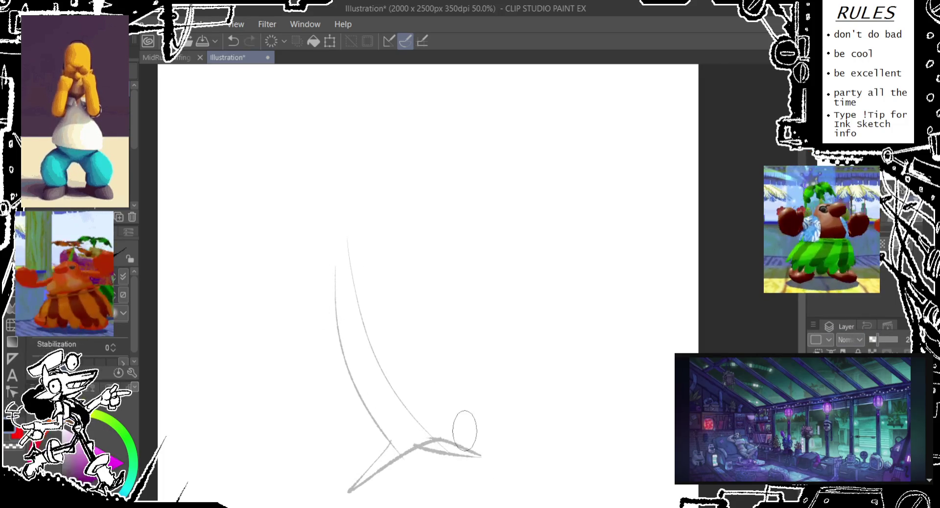
drag(440, 308, 384, 267)
key(ctrl+z)
key(ctrl+z)
key(ctrl+z)
key(ctrl+z)
key(ctrl+z)
key(ctrl+z)
key(ctrl+y)
key(ctrl+y)
key(ctrl+y)
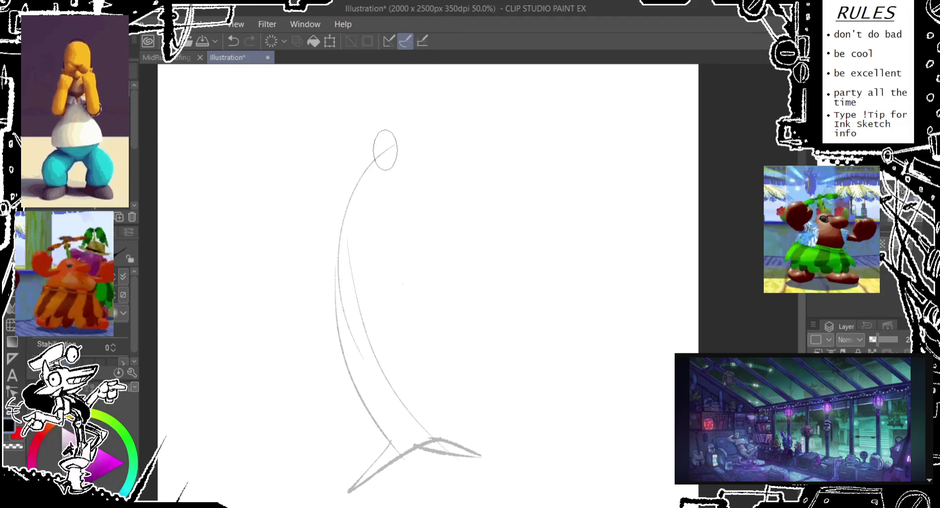
key(ctrl+y)
key(ctrl+y)
key(ctrl+y)
key(ctrl+z)
key(ctrl+z)
key(ctrl+y)
key(ctrl+y)
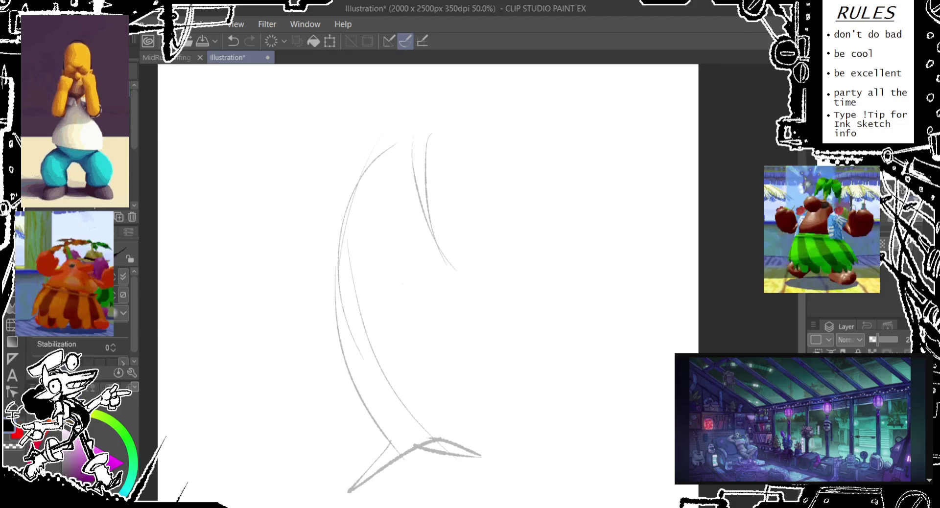
key(ctrl+shift+r)
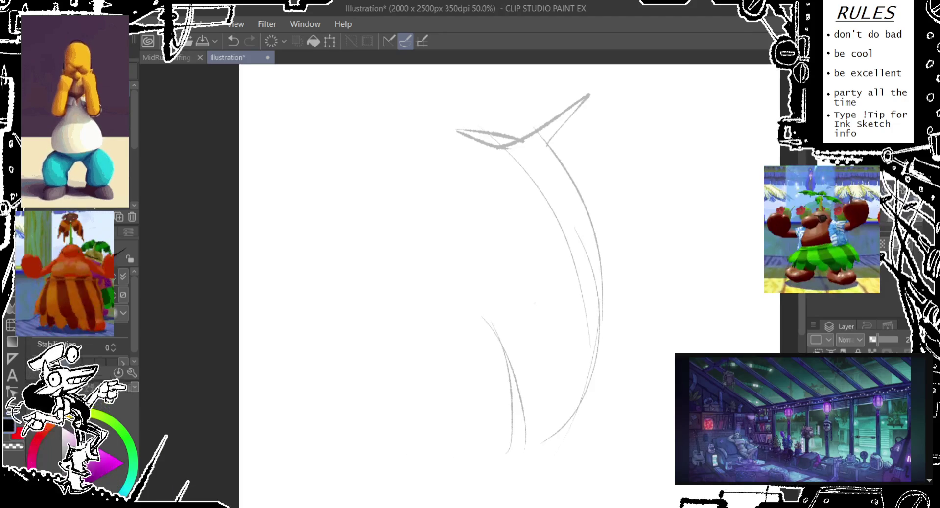
key(ctrl+shift+r)
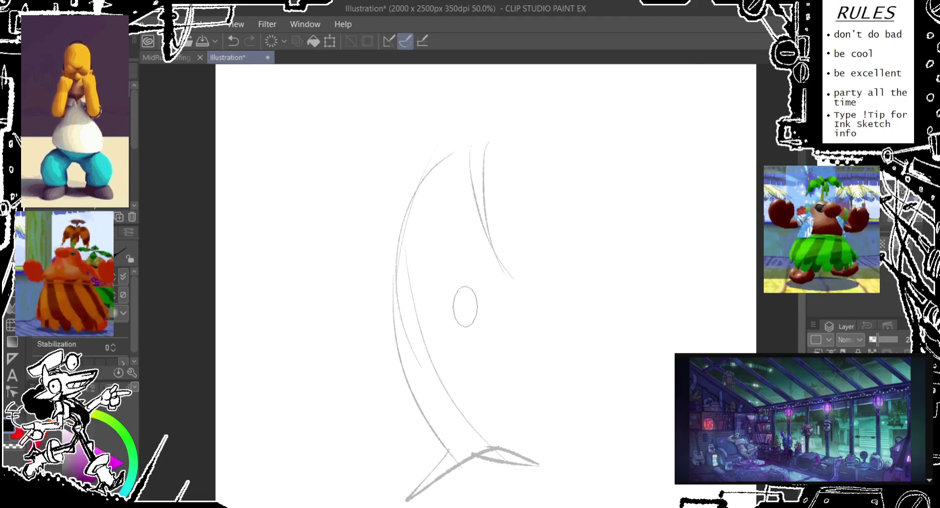
- Add a curve along the figure's back and an oval with a curve near the top
drag(416, 263, 487, 338)
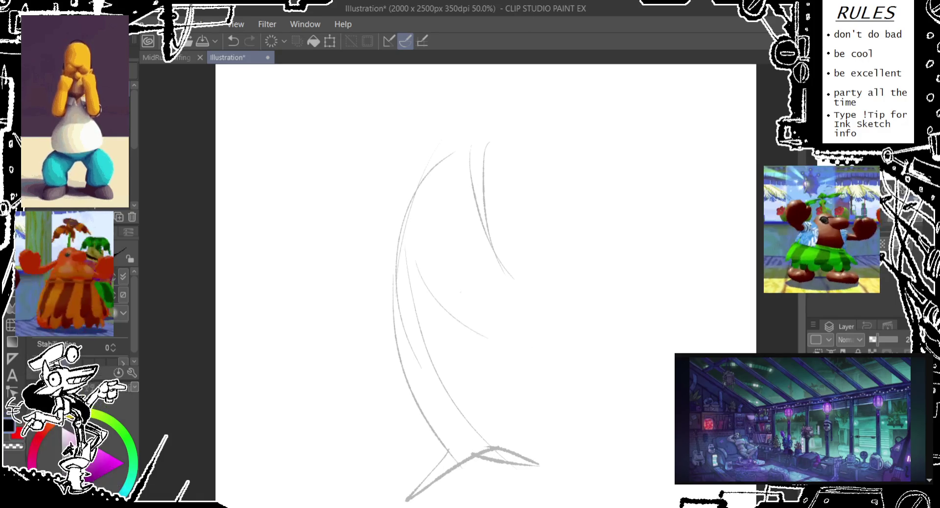
key(ctrl+r)
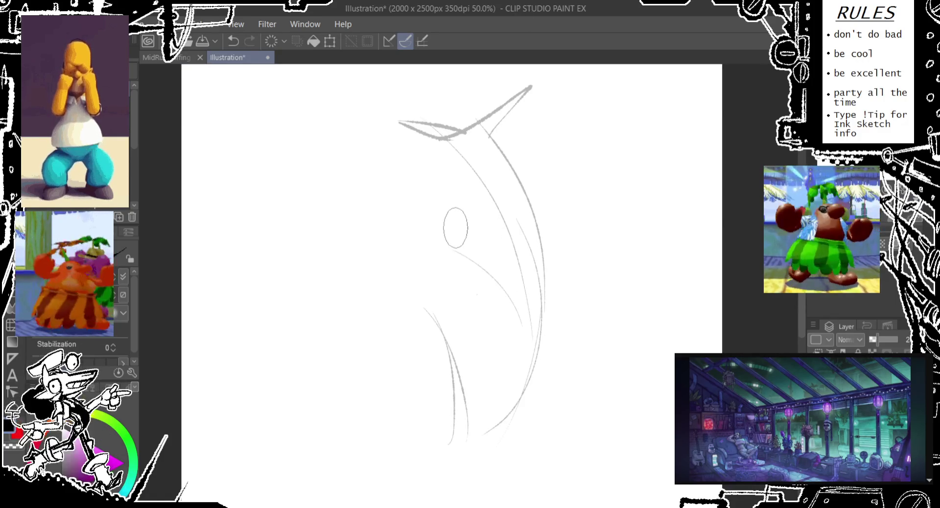
drag(389, 205, 431, 256)
mouse_move(400, 170)
mouse_down()
mouse_move(392, 201)
mouse_move(500, 214)
mouse_move(510, 378)
mouse_up()
key(ctrl+z)
- Settle on one clean long curve for the body
key(ctrl+z)
mouse_move(465, 146)
mouse_down()
mouse_move(489, 395)
mouse_move(504, 390)
mouse_move(485, 411)
mouse_move(541, 262)
mouse_up()
drag(548, 274, 555, 426)
key(ctrl+z)
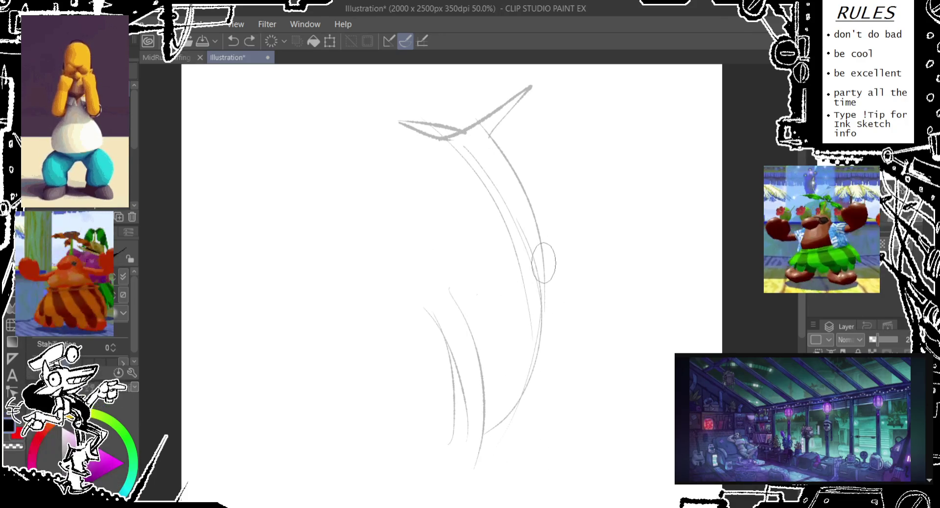
drag(546, 264, 514, 465)
drag(541, 263, 499, 450)
- Draw a line reaching left for the arm and try an oval for the hand
key(ctrl+z)
drag(449, 289, 483, 433)
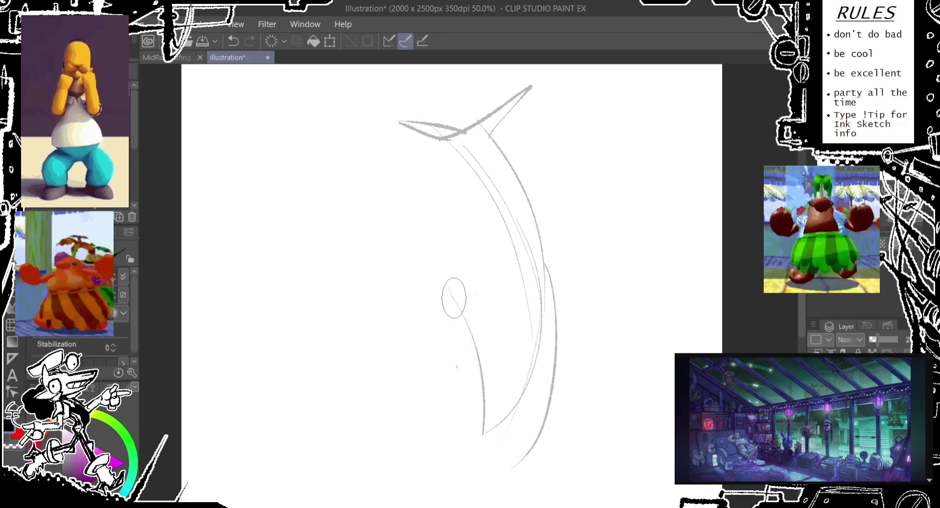
drag(450, 304, 294, 333)
key(ctrl+z)
drag(294, 299, 318, 342)
key(ctrl+z)
key(ctrl+z)
drag(315, 299, 303, 277)
key(ctrl+z)
key(ctrl+z)
drag(463, 270, 460, 273)
key(ctrl+z)
key(ctrl+z)
key(ctrl+z)
- Redraw the arm and hand oval with new loop strokes, then recenter the sketch
drag(387, 323, 384, 325)
drag(399, 338, 465, 280)
mouse_move(431, 308)
mouse_down()
mouse_move(313, 328)
mouse_move(379, 342)
mouse_move(372, 394)
mouse_up()
drag(482, 372, 484, 375)
drag(441, 294, 383, 235)
scroll(502, 211, down, 2)
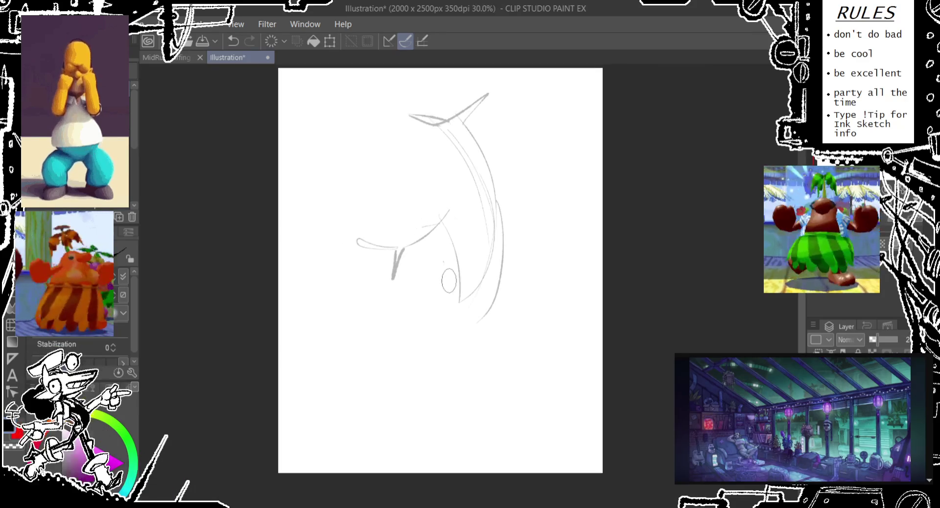
drag(502, 210, 460, 152)
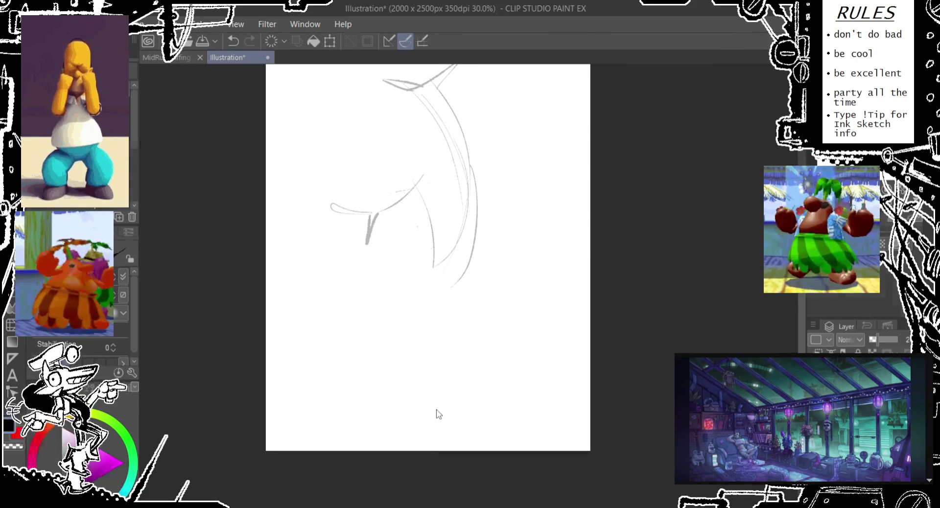
- Enlarge the canvas to 2000 × 2947 px and undo the last lower stroke
key(ctrl+t)
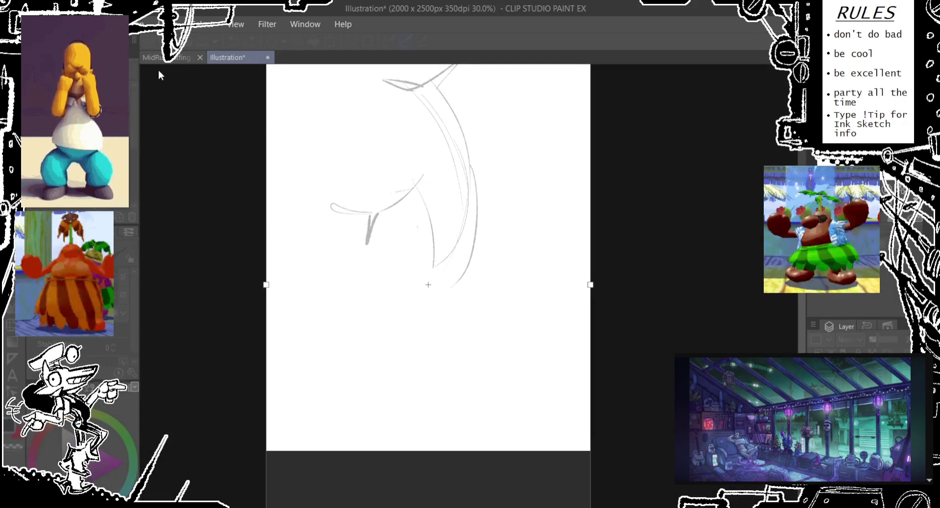
key(Return)
key(ctrl+z)
- Redraw the lower body as a longer curve and erase the small marks at the arm's end
drag(474, 266, 468, 462)
drag(506, 245, 497, 314)
key(ctrl+z)
mouse_move(494, 274)
mouse_down()
mouse_move(511, 373)
mouse_move(573, 482)
mouse_up()
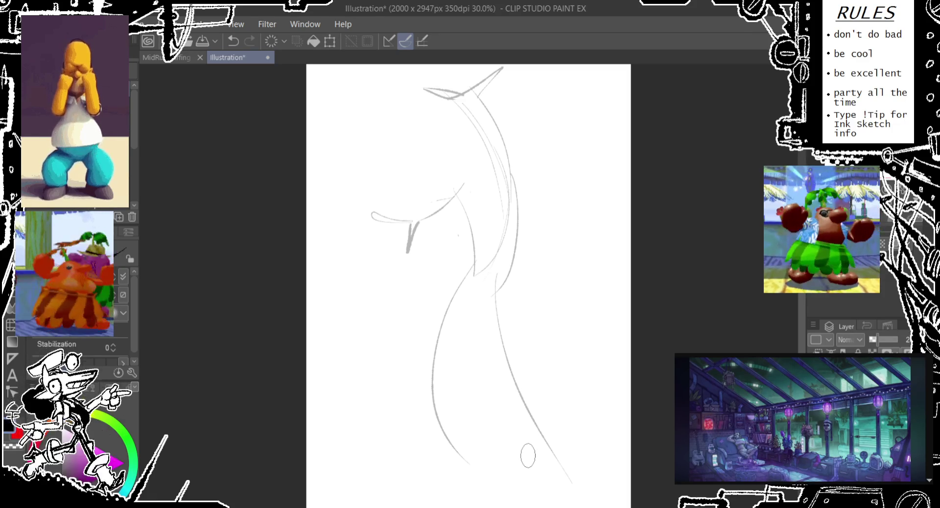
mouse_move(432, 210)
mouse_down()
mouse_move(393, 202)
mouse_move(413, 242)
mouse_up()
- Draw a longer arm line reaching down-left
drag(460, 194, 360, 246)
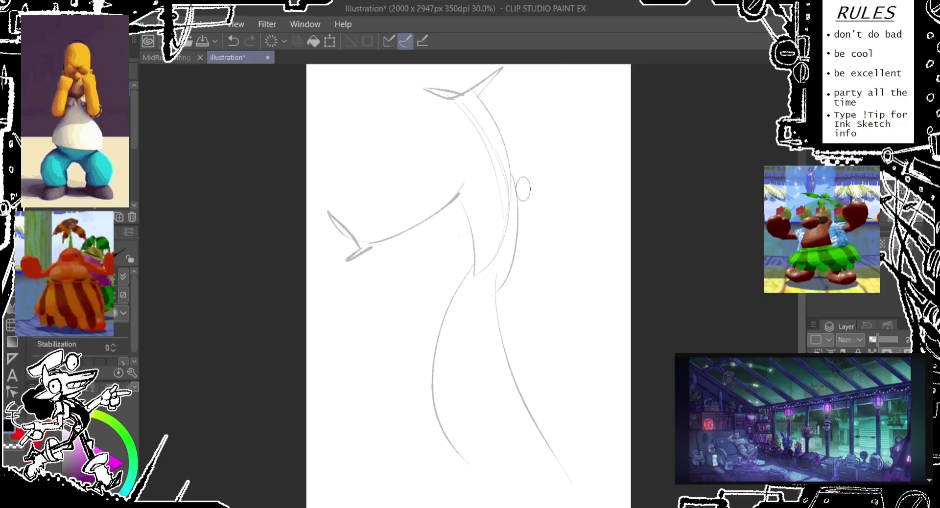
- Erase the long lower body curve and try out several torso strokes
key(ctrl+z)
key(ctrl+z)
key(ctrl+z)
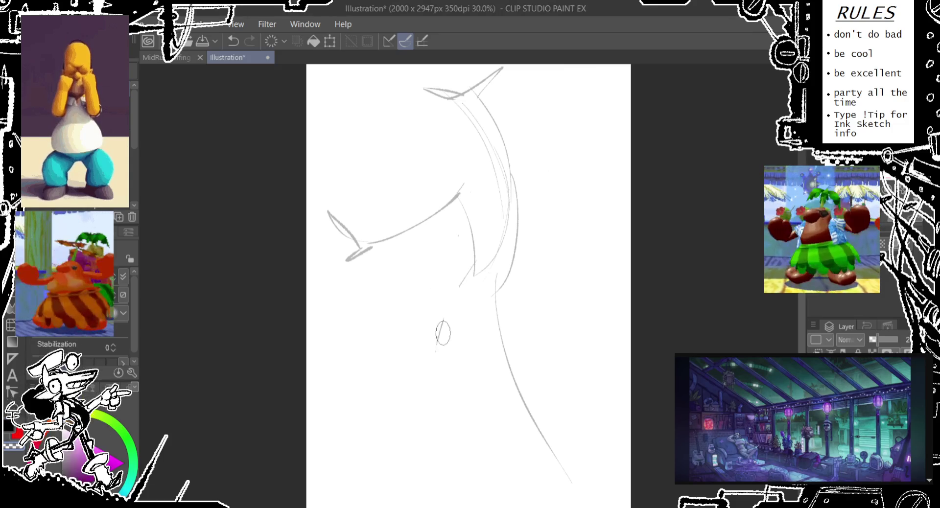
drag(492, 294, 578, 463)
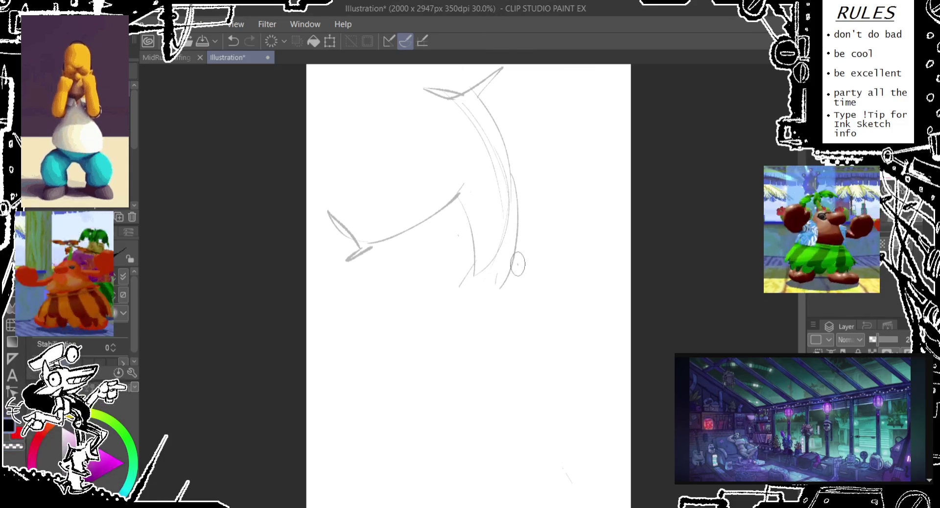
mouse_move(399, 378)
mouse_down()
mouse_move(468, 264)
mouse_move(399, 338)
mouse_up()
key(ctrl+z)
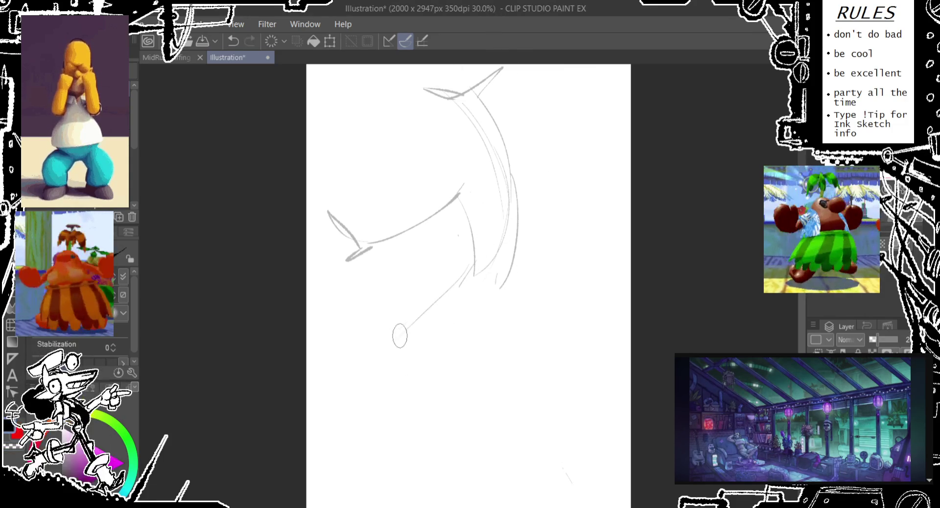
drag(400, 376, 499, 275)
key(ctrl+z)
key(ctrl+z)
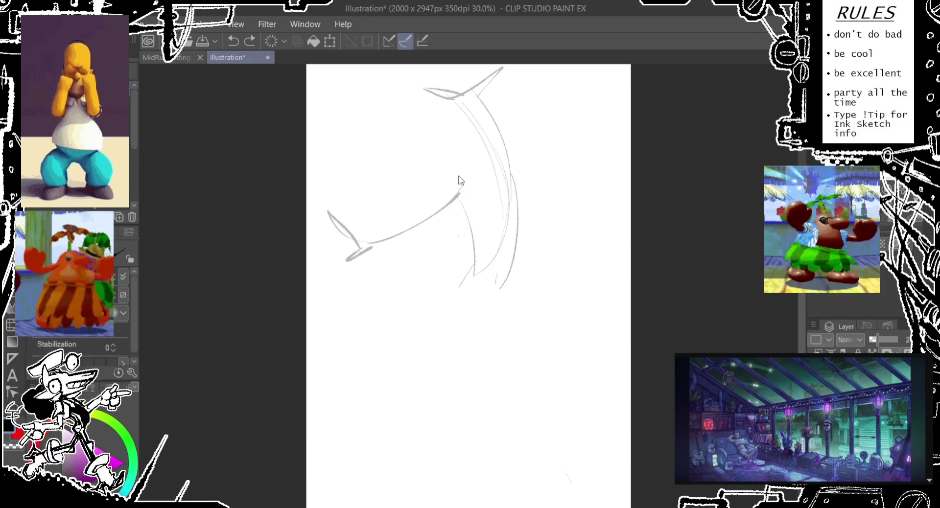
drag(467, 185, 489, 157)
key(ctrl+z)
drag(463, 189, 531, 159)
key(ctrl+z)
- Draw the shoulder line, chest curve, hip line and right side of the torso
drag(445, 198, 512, 186)
drag(454, 212, 439, 312)
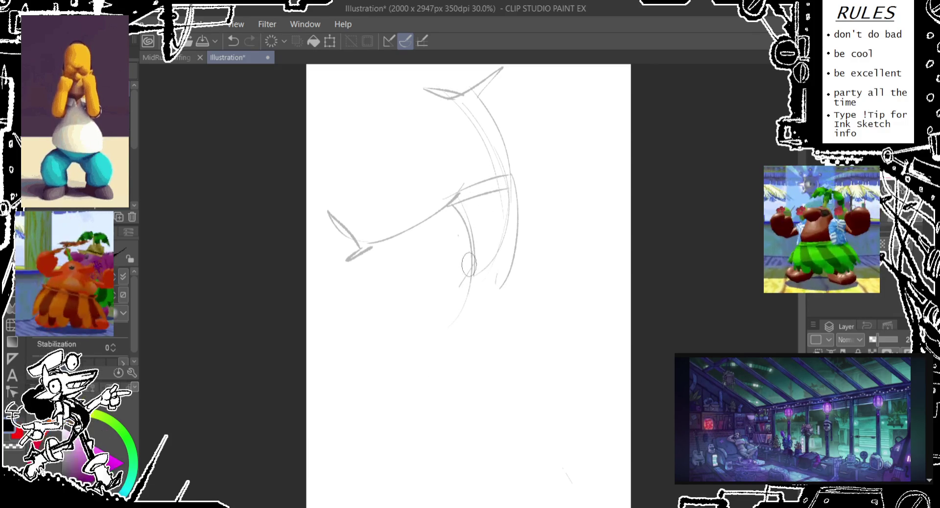
drag(441, 310, 485, 337)
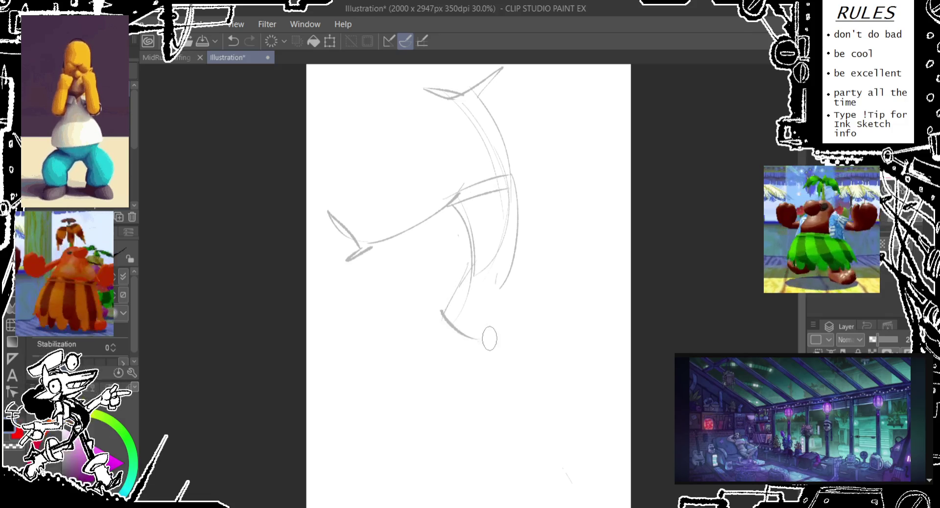
drag(509, 275, 505, 338)
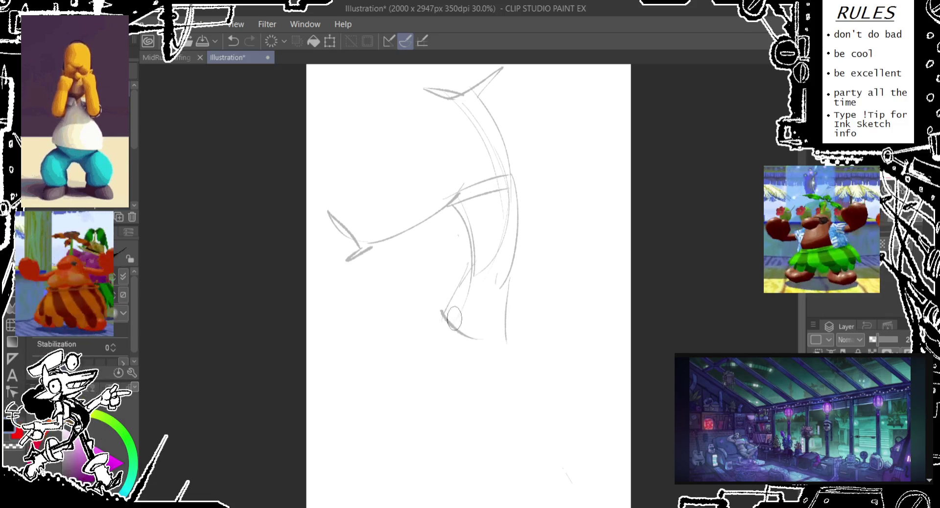
key(ctrl+z)
drag(511, 268, 499, 361)
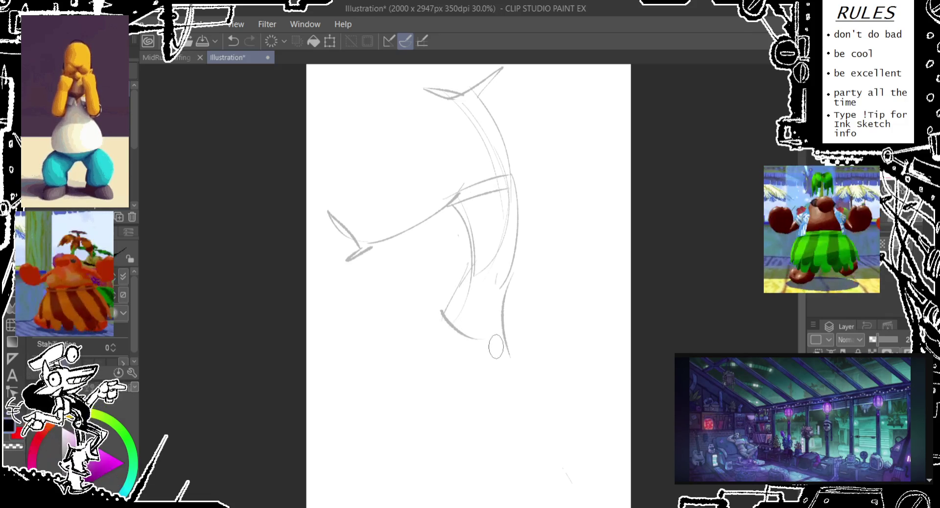
- Draw the front of the thigh and try extending the right line down the leg
drag(438, 310, 464, 405)
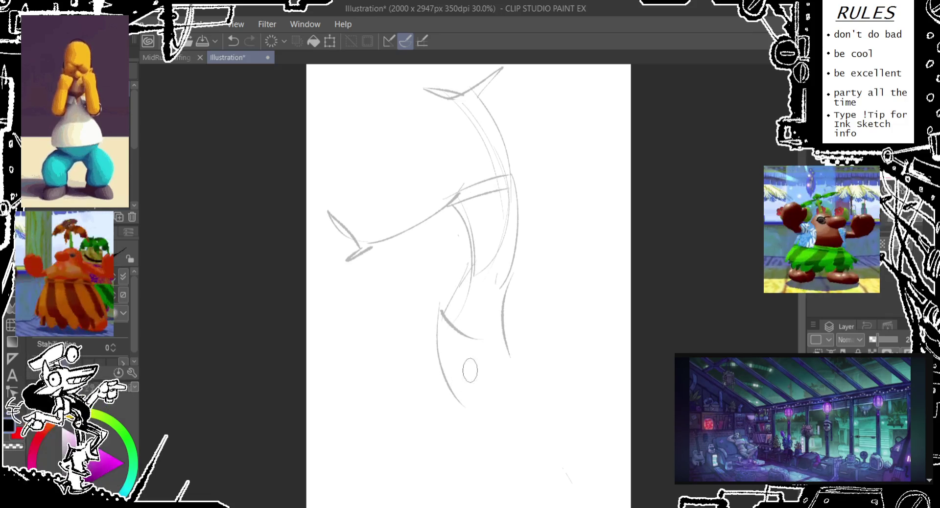
drag(512, 320, 640, 315)
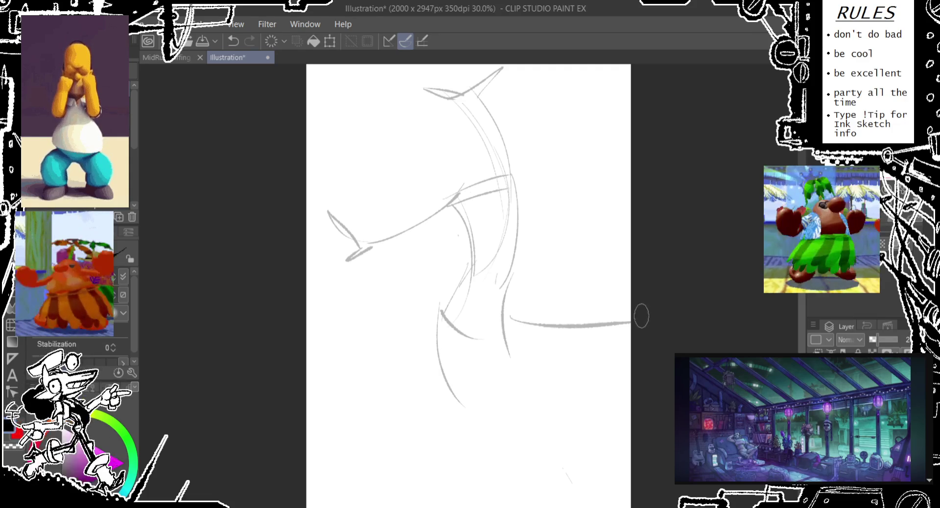
key(ctrl+z)
drag(509, 343, 545, 436)
key(ctrl+z)
mouse_move(509, 319)
mouse_down()
mouse_move(497, 497)
mouse_move(471, 336)
mouse_up()
key(ctrl+z)
key(ctrl+z)
- Draw the back and inner lines of the lower leg down to the foot
mouse_move(503, 299)
mouse_down()
mouse_move(522, 472)
mouse_move(469, 330)
mouse_move(501, 470)
mouse_up()
key(ctrl+z)
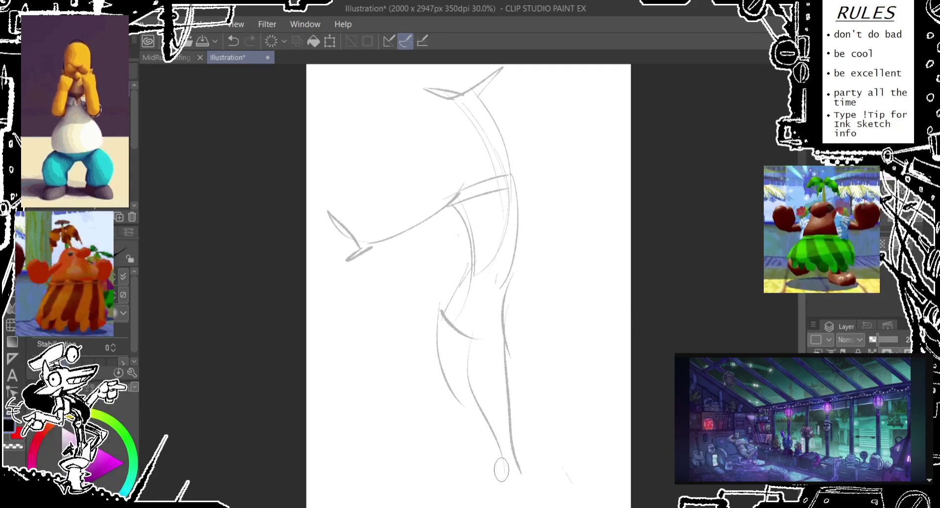
mouse_move(503, 356)
mouse_down()
mouse_move(494, 499)
mouse_move(480, 401)
mouse_up()
drag(490, 357, 482, 440)
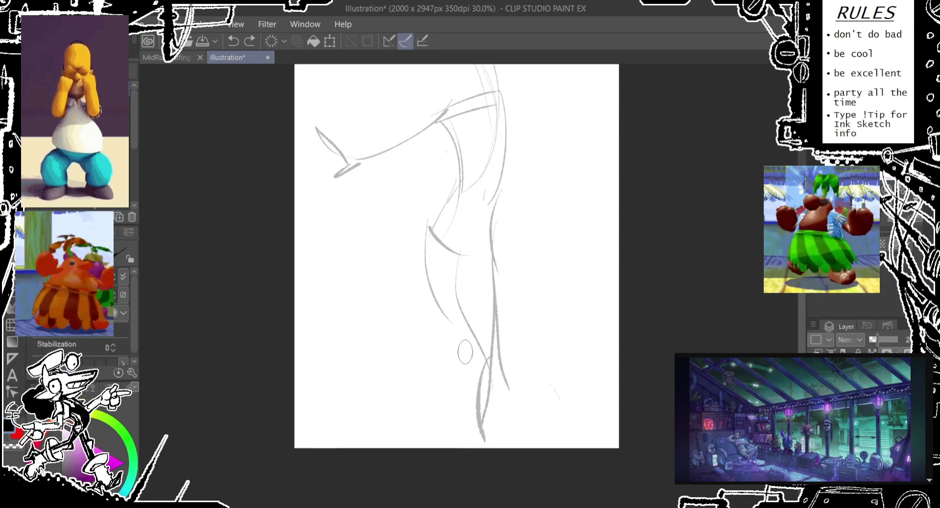
drag(471, 335, 468, 416)
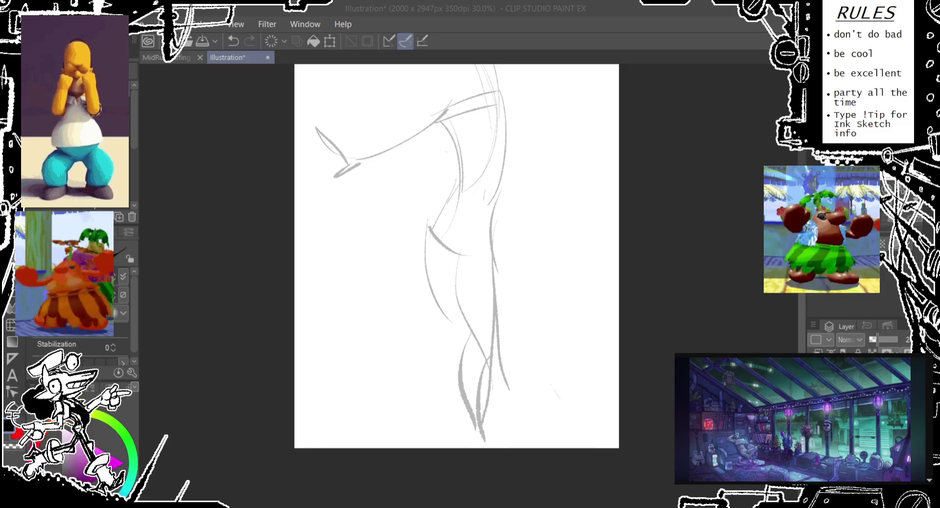
click(503, 8)
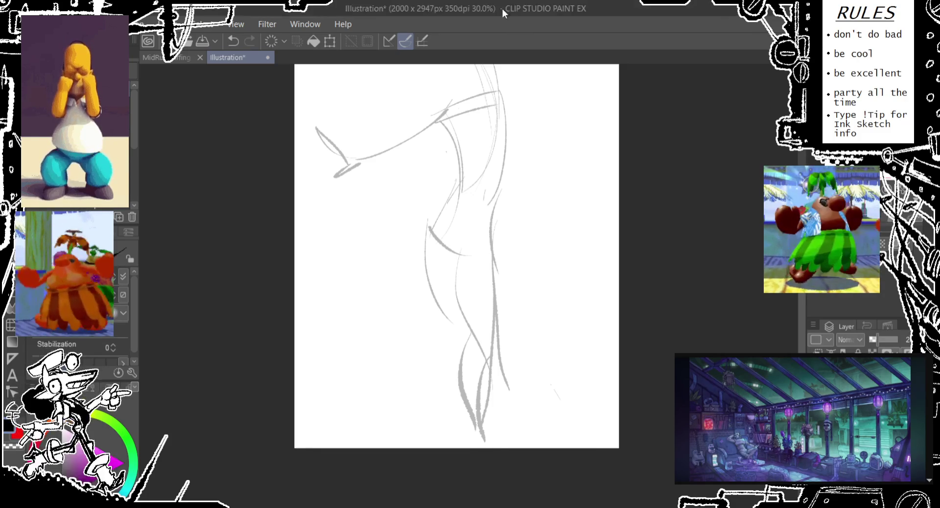
- Erase the old head and upper-neck strokes and try drawing a back-of-neck curve
scroll(431, 168, up, 3)
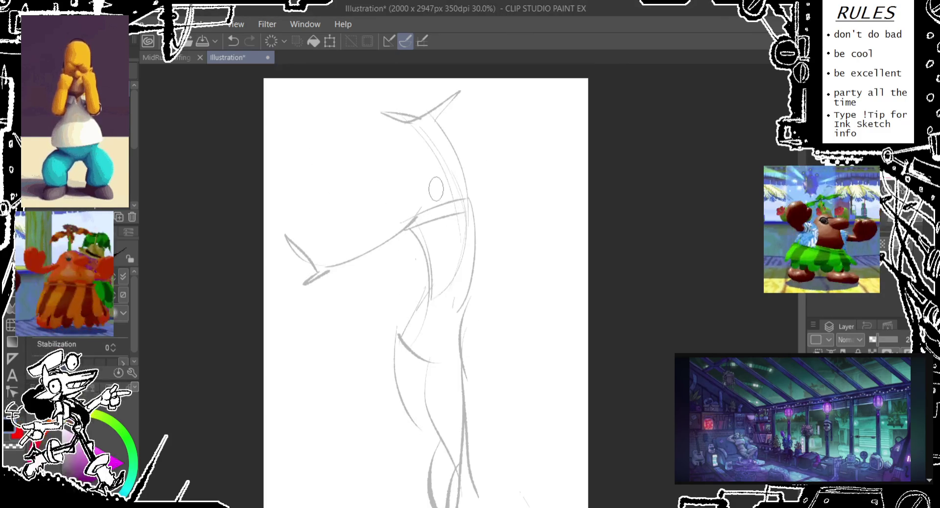
scroll(424, 186, up, 1)
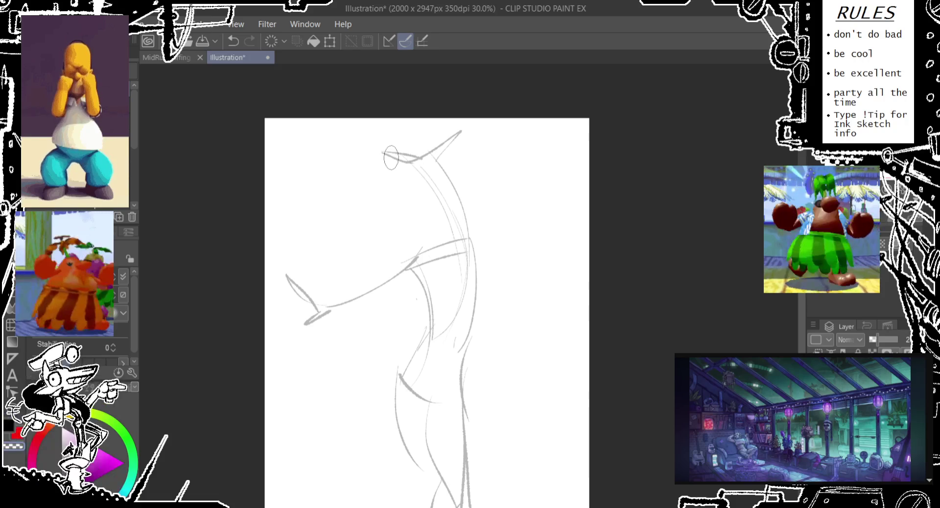
mouse_move(388, 159)
mouse_down()
mouse_move(430, 146)
mouse_move(413, 163)
mouse_move(453, 213)
mouse_up()
drag(438, 145, 472, 309)
key(ctrl+z)
drag(420, 125, 475, 299)
key(ctrl+z)
drag(422, 124, 475, 293)
key(ctrl+z)
drag(422, 128, 475, 298)
key(ctrl+z)
- Settle on a final back-of-neck curve running down from the page top
drag(421, 127, 466, 261)
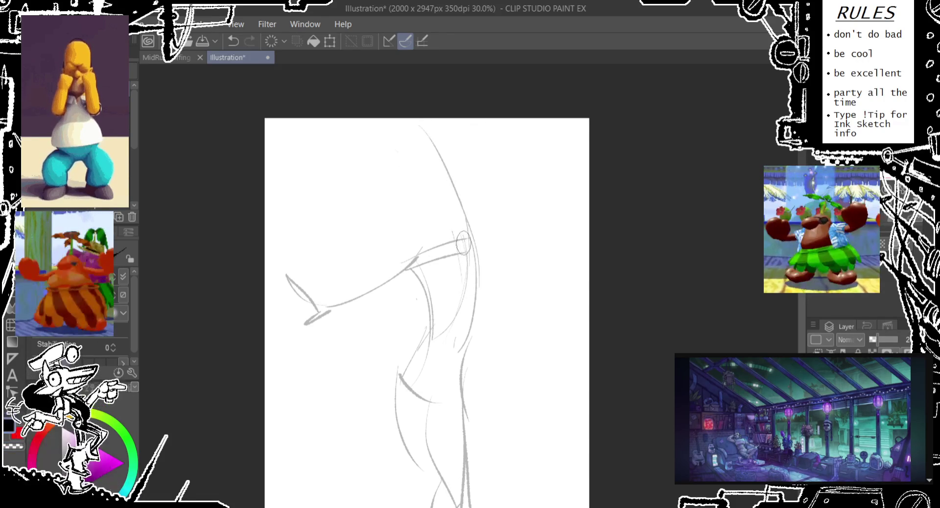
key(ctrl+z)
drag(422, 127, 473, 274)
drag(423, 127, 455, 267)
key(ctrl+z)
drag(430, 130, 473, 284)
key(ctrl+z)
drag(440, 131, 478, 304)
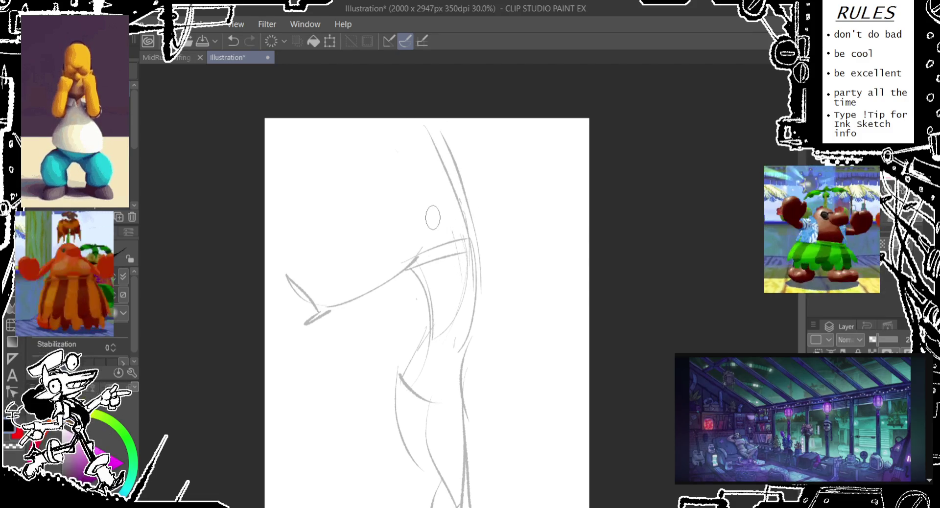
- Sketch the head with a small oval, a jaw line and a short line beside it
mouse_move(427, 215)
mouse_down()
mouse_move(430, 162)
mouse_move(430, 227)
mouse_up()
key(ctrl+z)
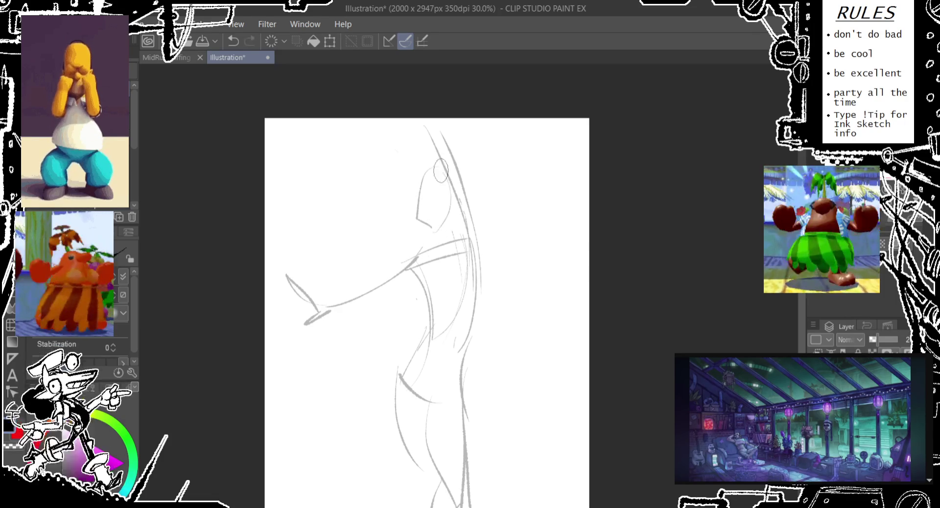
drag(449, 184, 445, 268)
drag(442, 206, 440, 226)
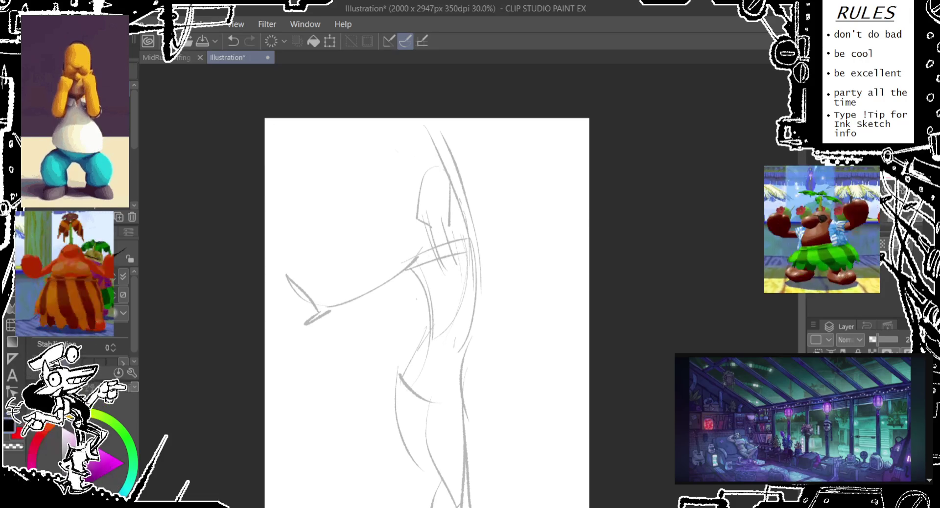
key(ctrl+t)
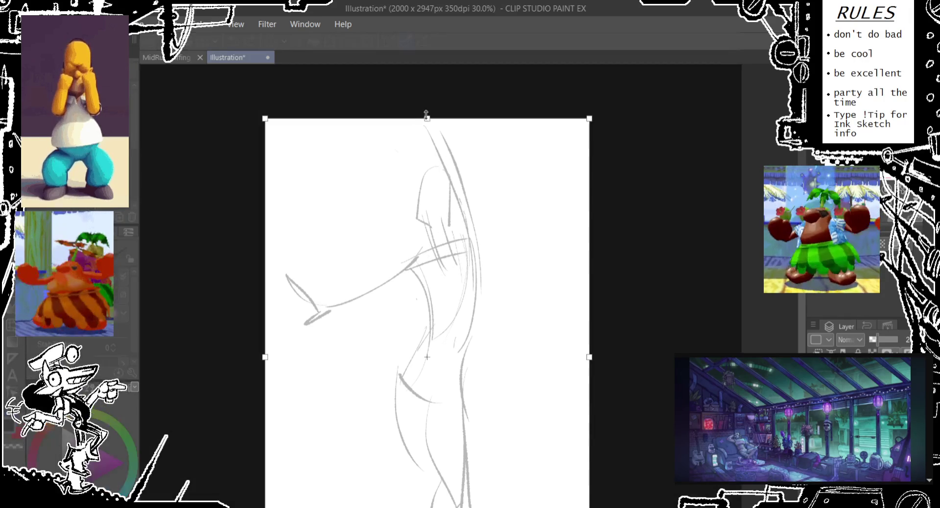
- Shift the sketch down to make room above and retry the back curve
drag(430, 84, 448, 118)
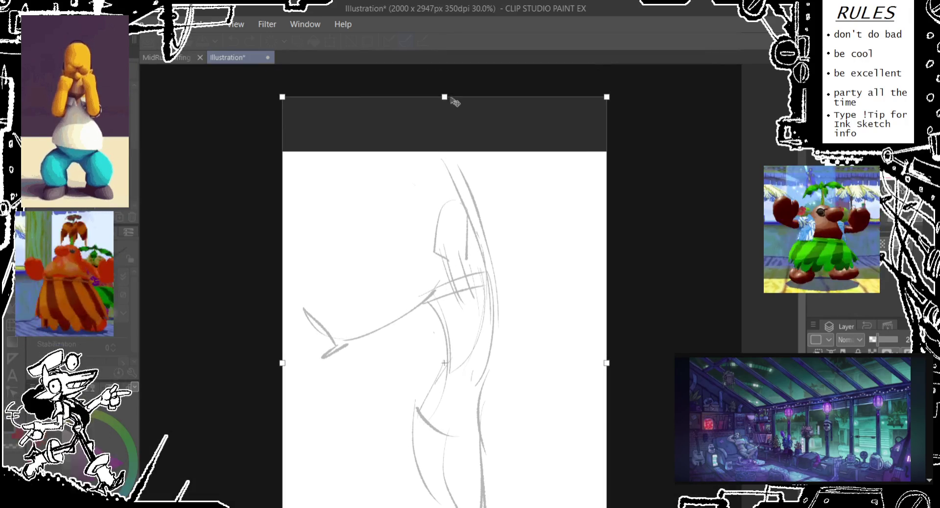
key(Return)
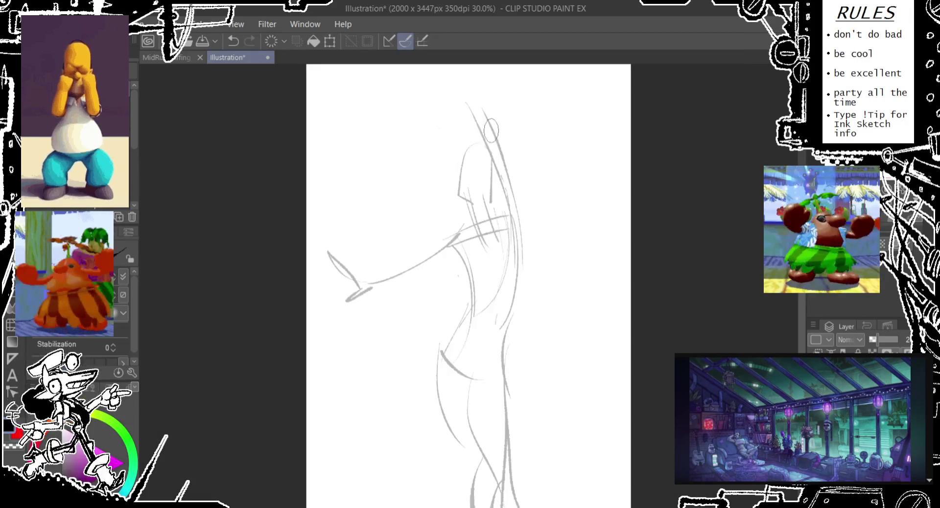
drag(404, 142, 430, 222)
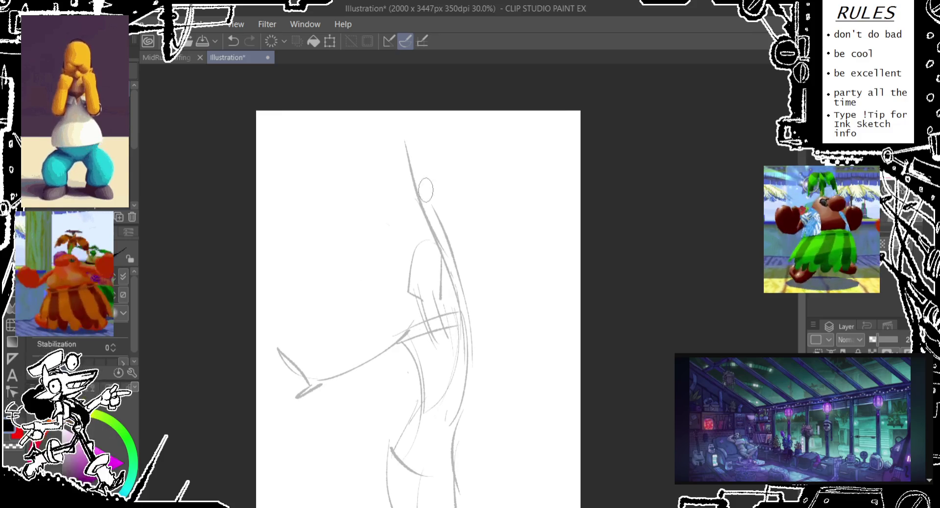
key(ctrl+z)
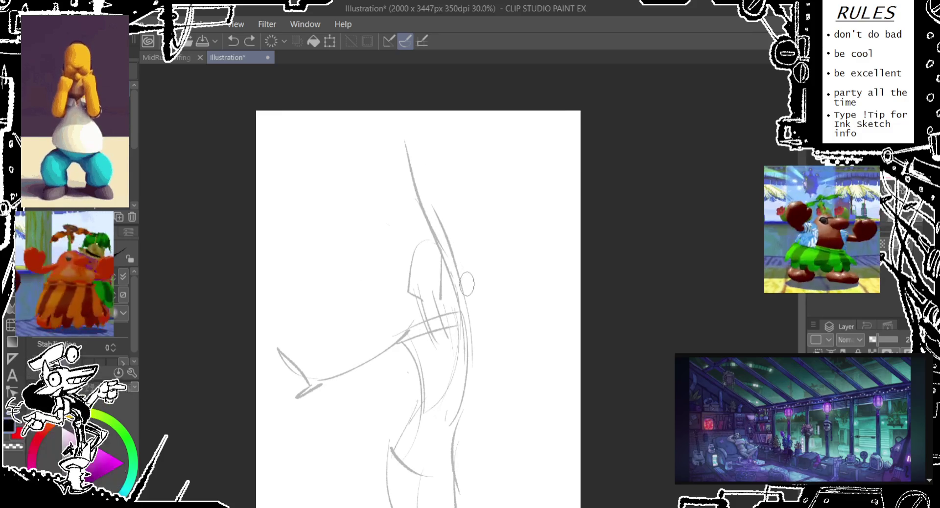
- Redraw the right contour from the neck down and add a pointed tip at the top
drag(446, 235, 465, 357)
key(ctrl+z)
drag(450, 232, 486, 335)
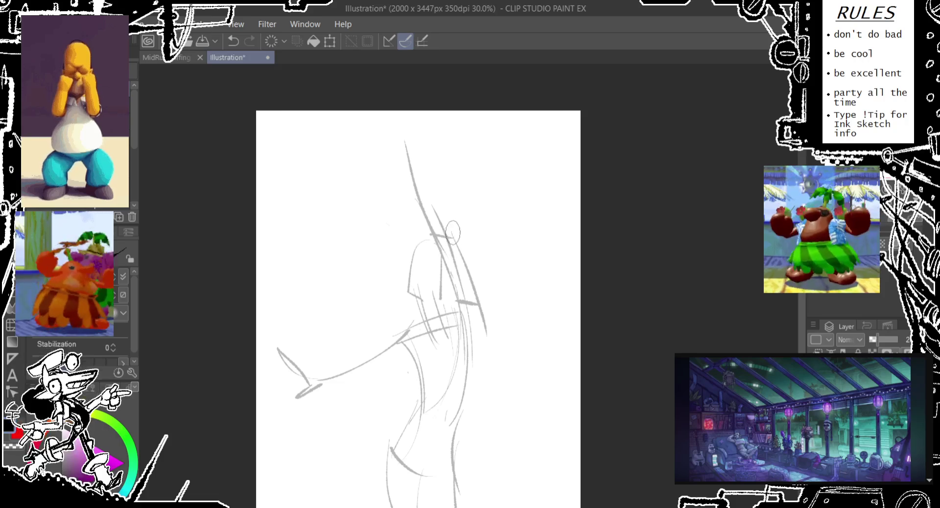
drag(426, 169, 455, 255)
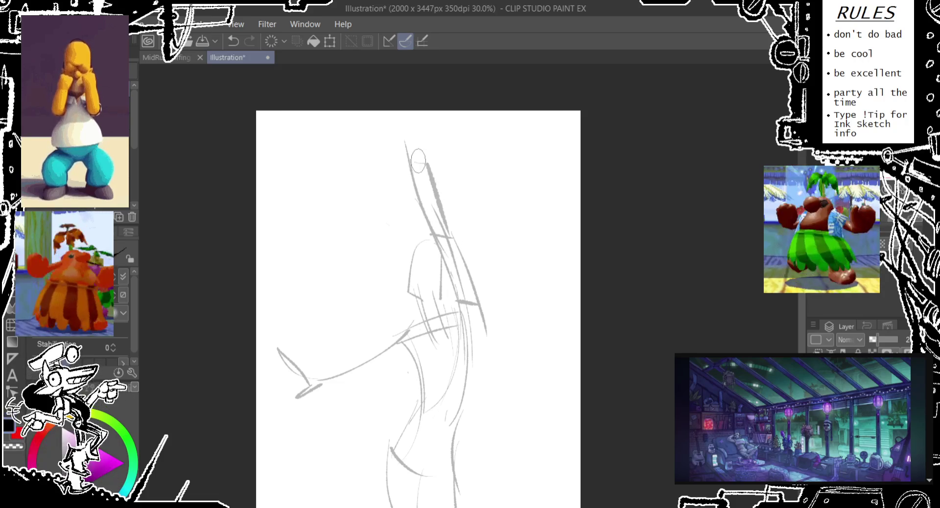
key(ctrl+z)
drag(420, 165, 442, 221)
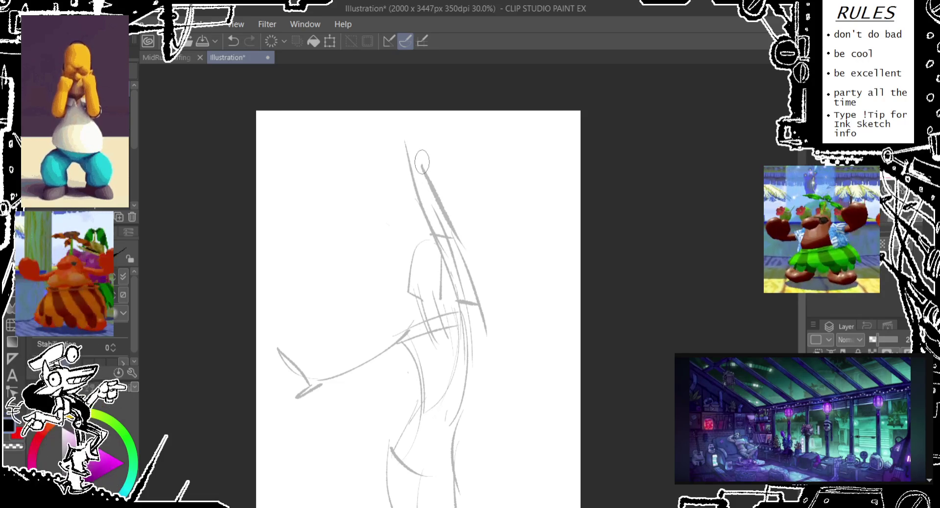
mouse_move(386, 145)
mouse_down()
mouse_move(469, 152)
mouse_move(426, 165)
mouse_up()
- Erase the old leg lines on the lower body
scroll(433, 162, down, 2)
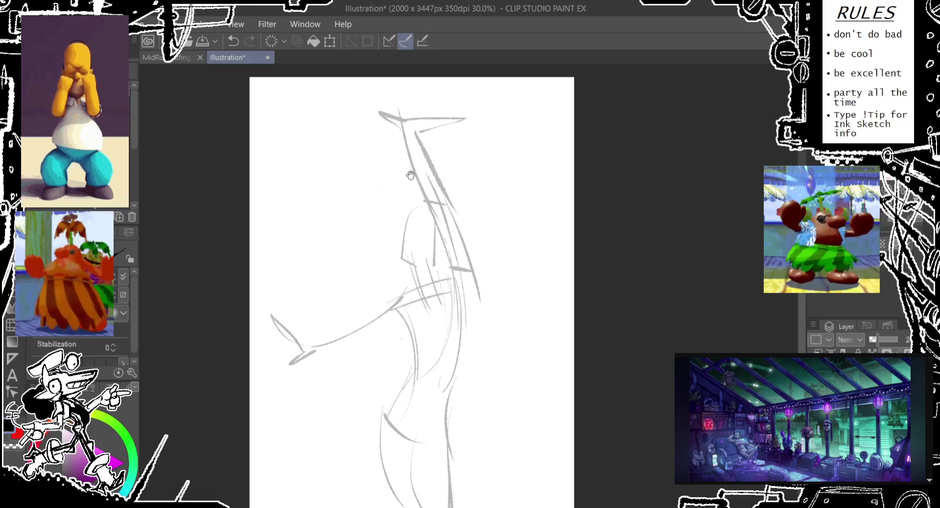
scroll(426, 293, down, 2)
scroll(424, 317, down, 3)
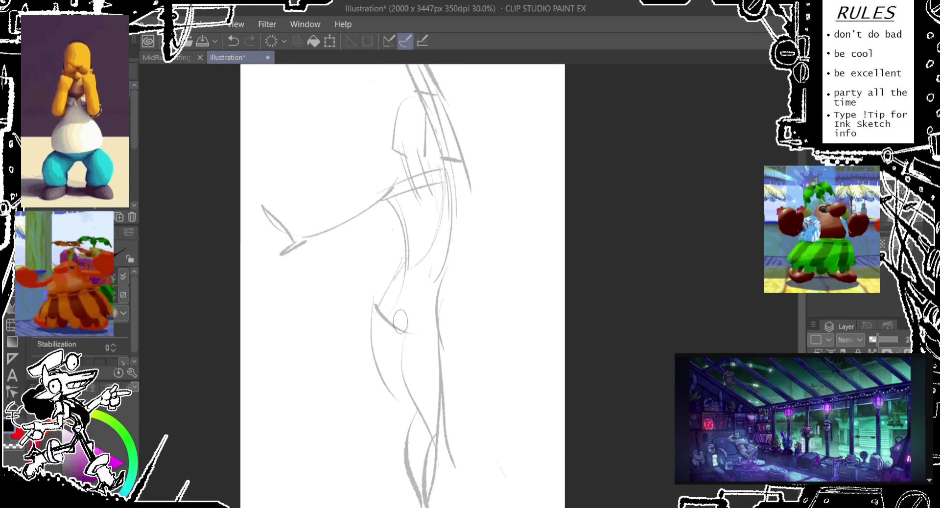
drag(361, 305, 373, 384)
mouse_move(394, 438)
mouse_down()
mouse_move(406, 486)
mouse_move(420, 328)
mouse_up()
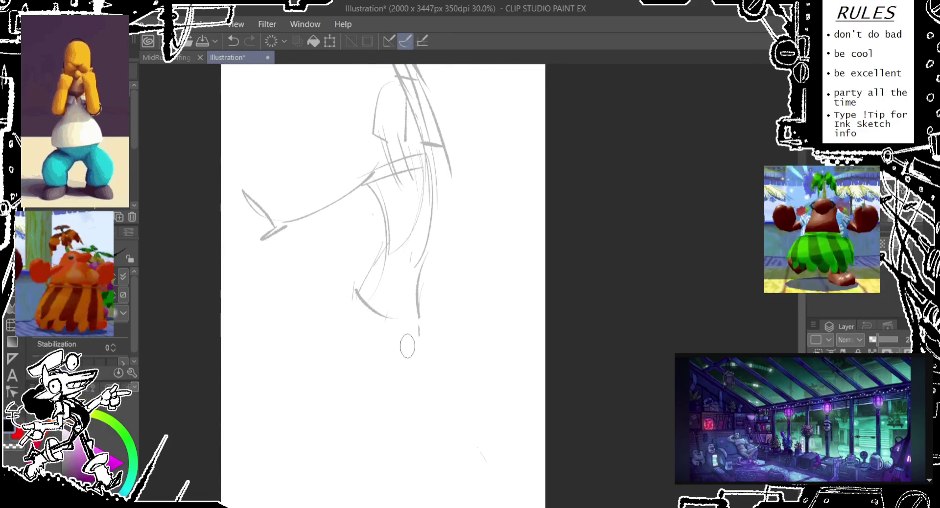
- Draw a long curve for the leg and a long stroke out to the right
mouse_move(378, 322)
mouse_down()
mouse_move(365, 411)
mouse_move(341, 316)
mouse_up()
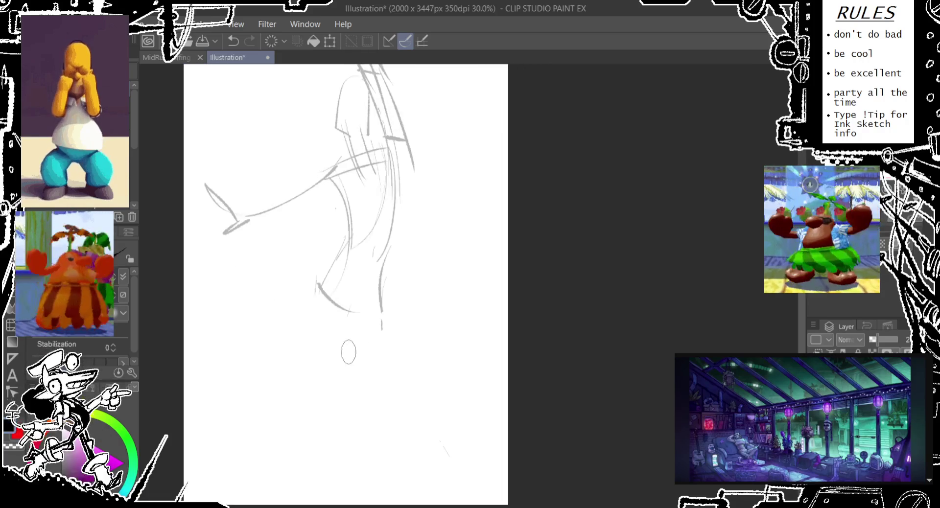
drag(318, 283, 372, 496)
drag(372, 311, 507, 319)
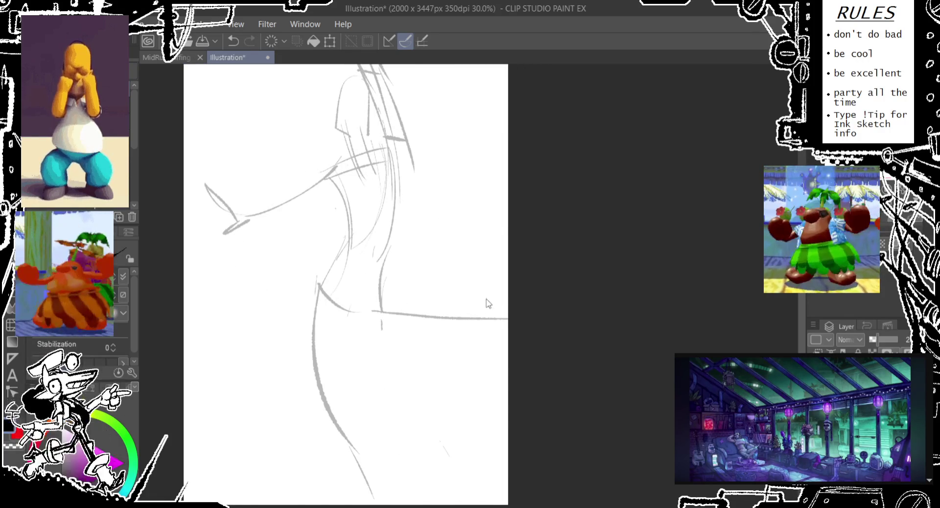
key(ctrl+alt+s)
- Enlarge the canvas to 2330 x 3740 px by extending its right and bottom edges
mouse_move(509, 226)
mouse_down()
mouse_move(583, 225)
mouse_move(558, 226)
mouse_up()
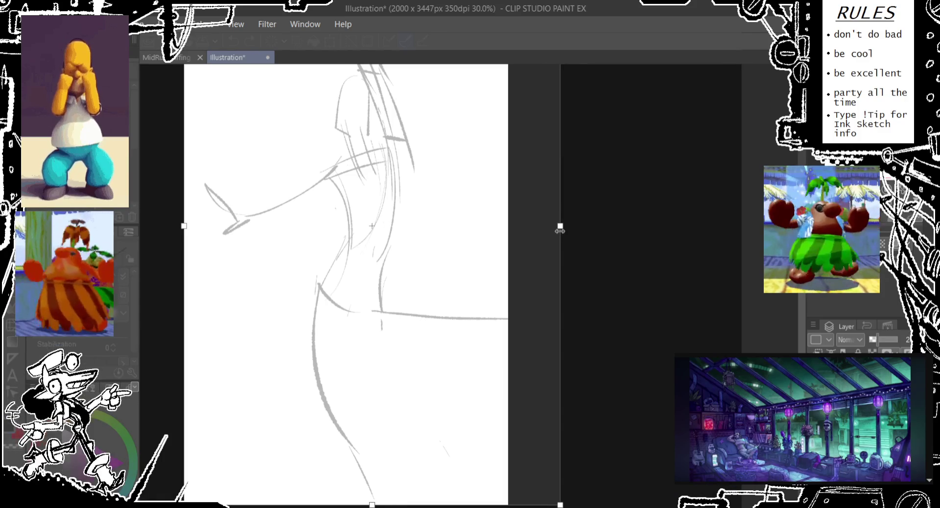
scroll(598, 179, down, 2)
drag(382, 441, 389, 472)
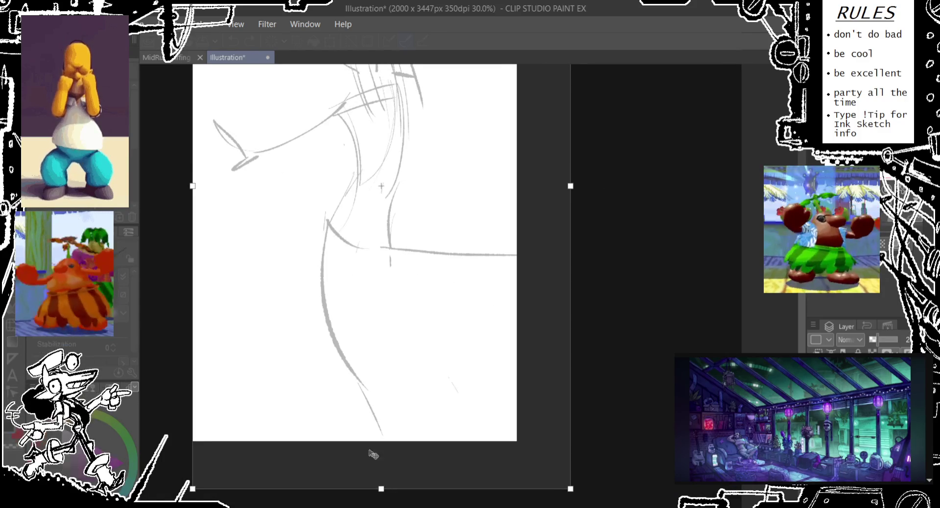
key(Return)
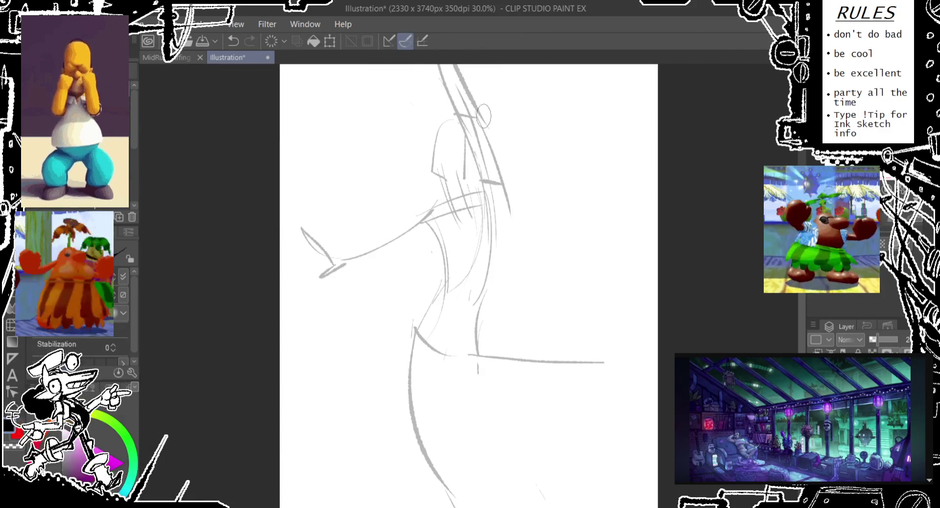
- Sketch the arm reaching out to the right, with its underside and a hand
drag(476, 367, 392, 344)
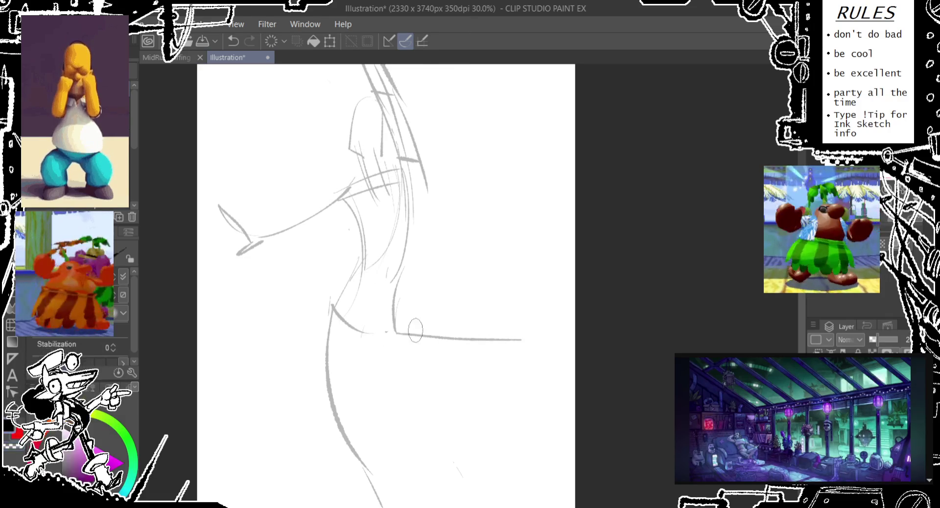
key(ctrl+z)
mouse_move(395, 324)
mouse_down()
mouse_move(559, 360)
mouse_move(486, 391)
mouse_move(455, 375)
mouse_up()
key(ctrl+z)
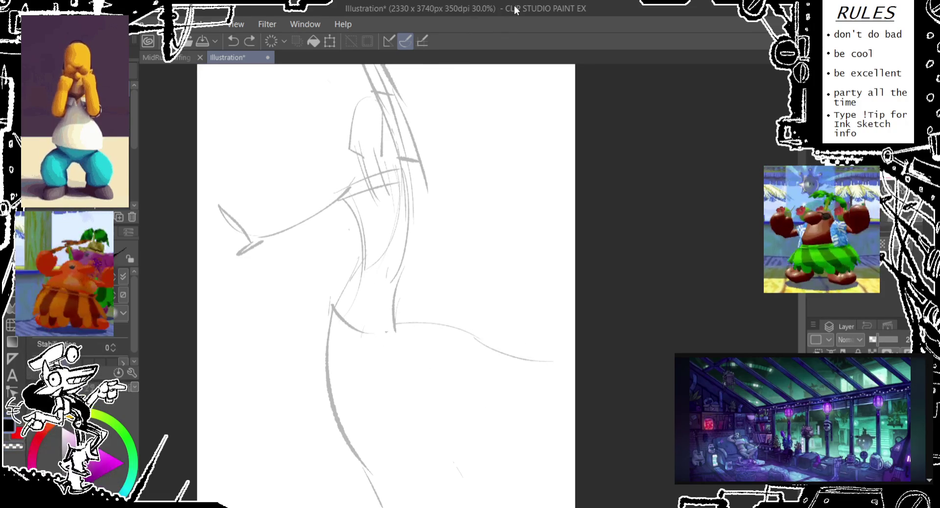
key(ctrl+z)
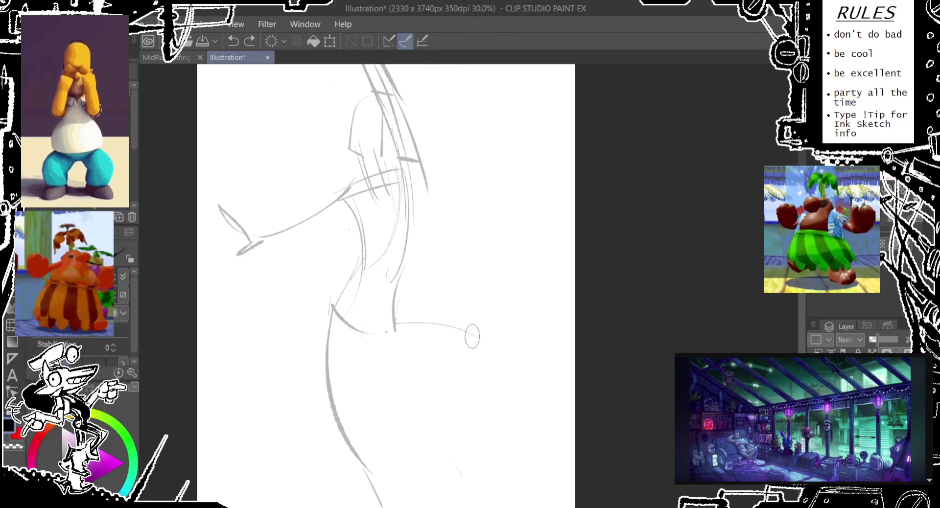
mouse_move(443, 382)
mouse_down()
mouse_move(482, 391)
mouse_move(545, 371)
mouse_up()
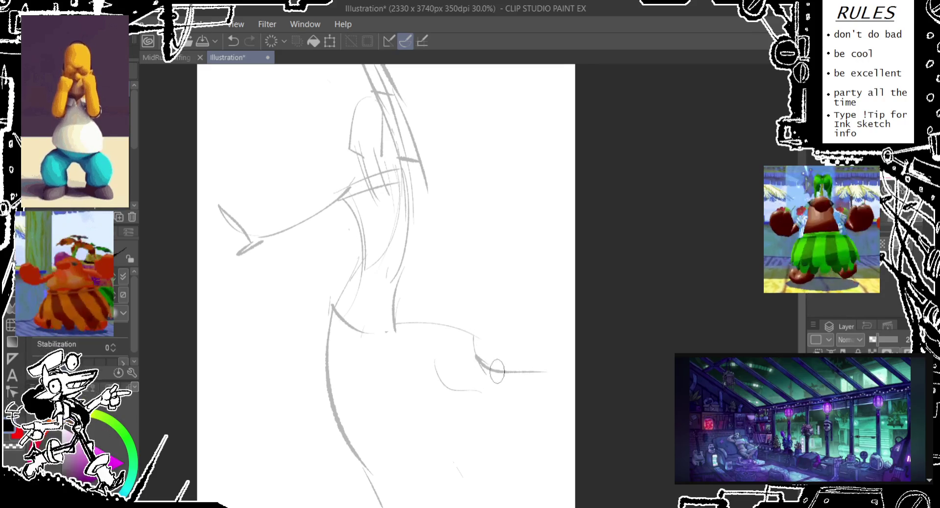
mouse_move(486, 394)
mouse_down()
mouse_move(467, 394)
mouse_move(535, 391)
mouse_up()
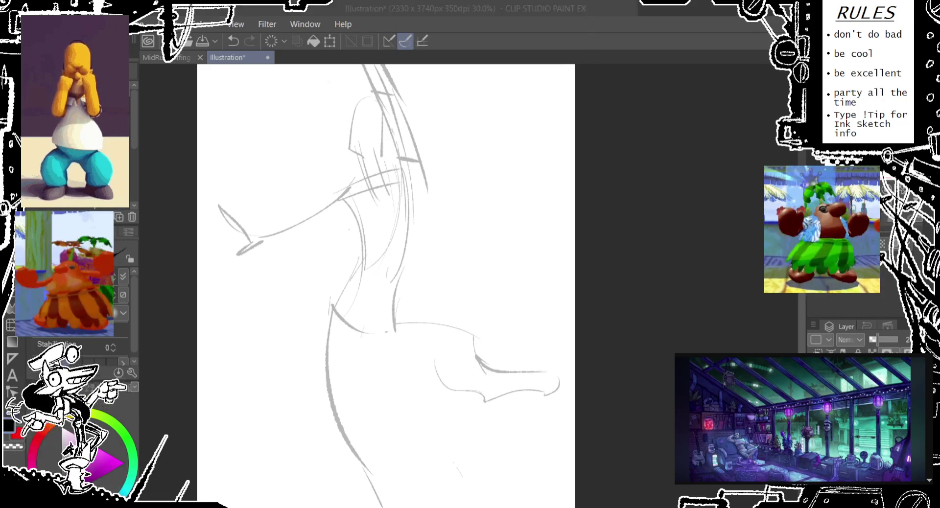
drag(542, 373, 551, 405)
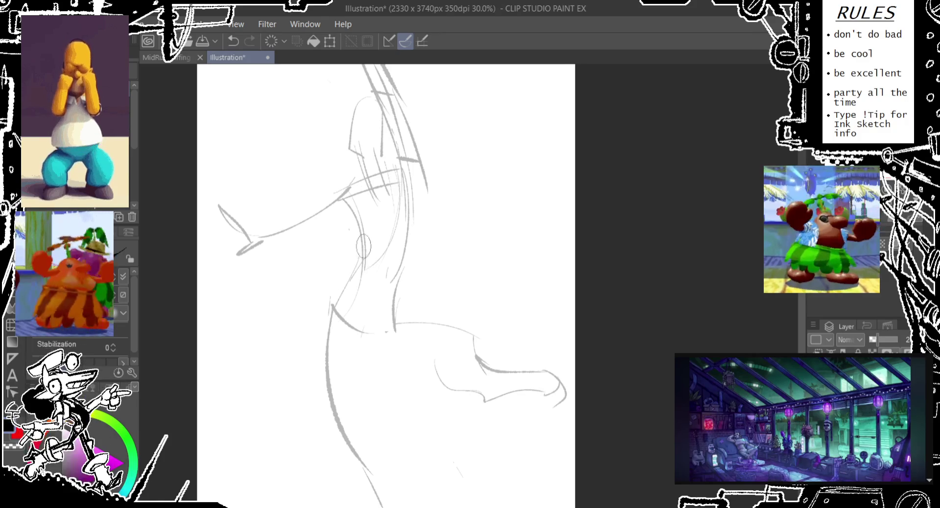
- Remove stray strokes and a trial line running down-left from the face
key(ctrl+z)
drag(345, 200, 274, 319)
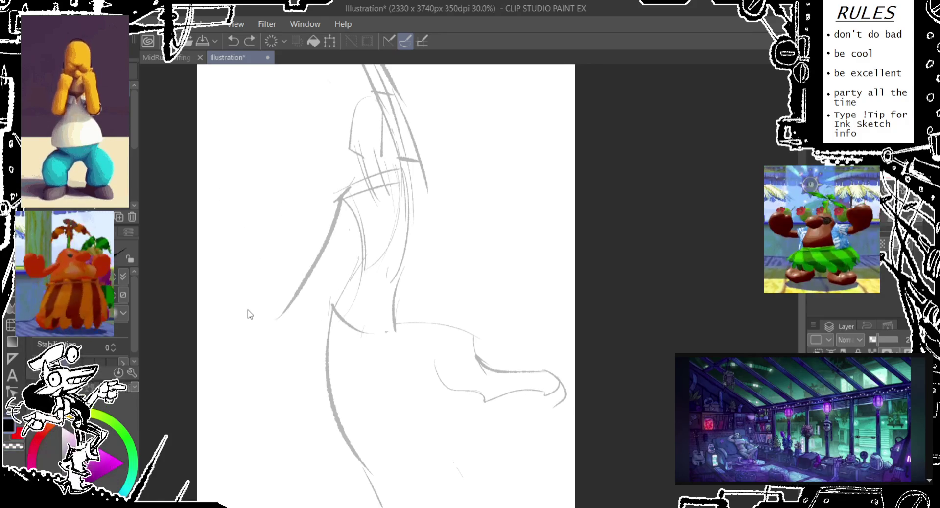
key(ctrl+z)
drag(345, 181, 339, 305)
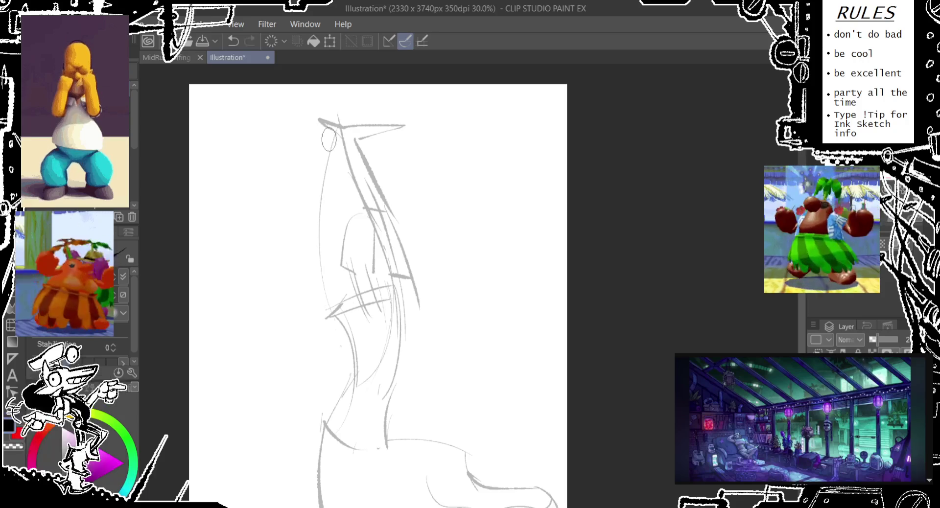
- Redraw the long contour down the figure's left side and top
drag(337, 126, 327, 338)
drag(289, 125, 341, 129)
mouse_move(319, 206)
mouse_down()
mouse_move(323, 108)
mouse_move(307, 109)
mouse_up()
mouse_move(342, 439)
mouse_down()
mouse_move(309, 310)
mouse_move(330, 322)
mouse_up()
mouse_move(323, 235)
mouse_down()
mouse_move(316, 257)
mouse_move(386, 229)
mouse_move(345, 348)
mouse_move(341, 301)
mouse_move(346, 345)
mouse_up()
key(ctrl+z)
- Sketch converging lower-leg lines curving down toward the feet
key(ctrl+z)
drag(336, 294, 345, 399)
drag(315, 338, 345, 399)
key(ctrl+z)
drag(306, 306, 357, 391)
key(ctrl+z)
drag(345, 279, 343, 367)
key(ctrl+z)
mouse_move(337, 286)
mouse_down()
mouse_move(343, 331)
mouse_move(359, 359)
mouse_up()
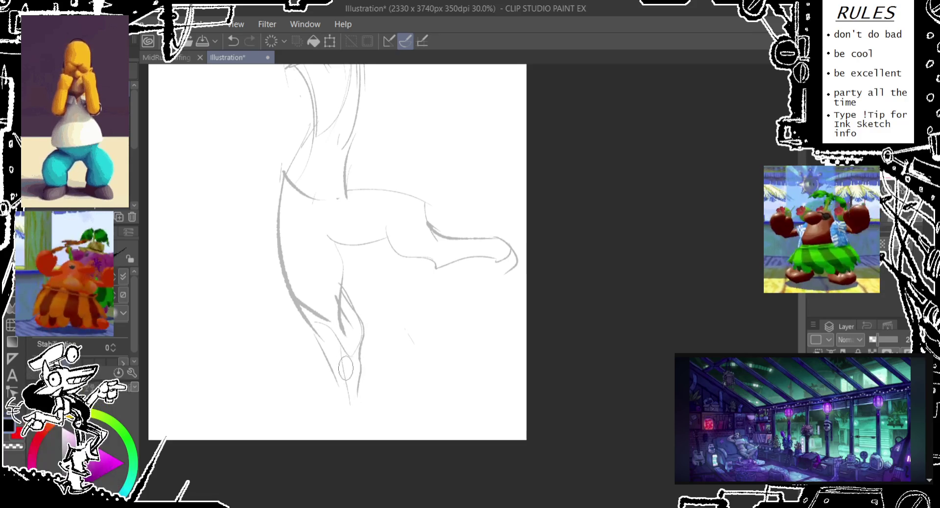
- Rough in angular eye and mouth lines on the face
scroll(371, 304, up, 4)
scroll(370, 274, up, 1)
scroll(370, 257, up, 1)
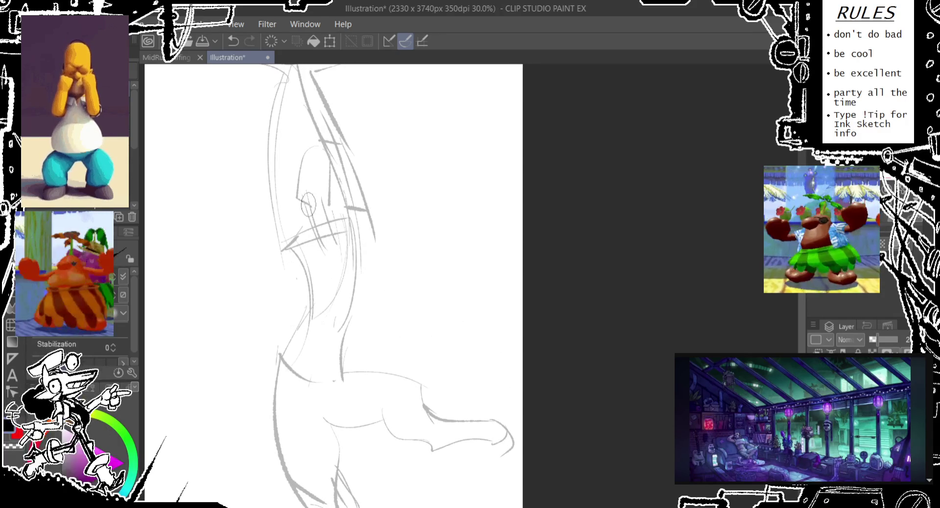
key(ctrl+z)
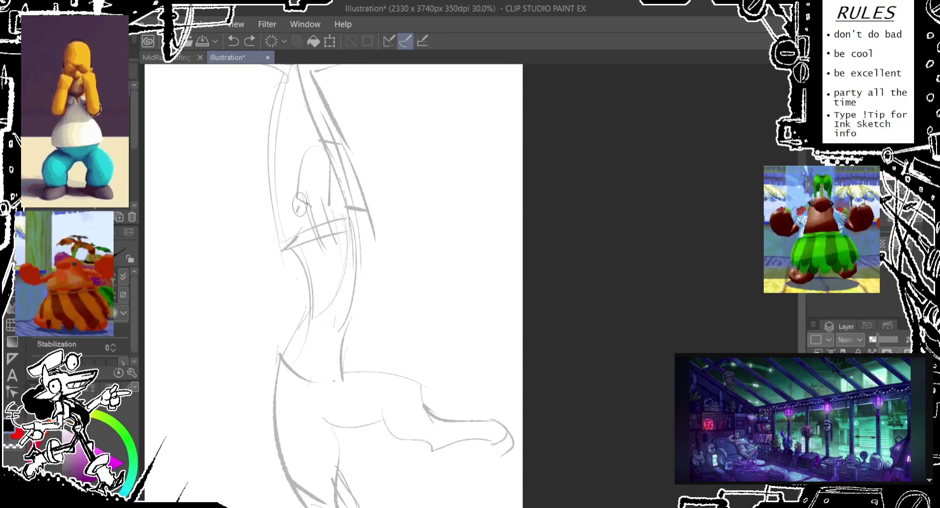
drag(324, 167, 327, 205)
drag(326, 142, 297, 198)
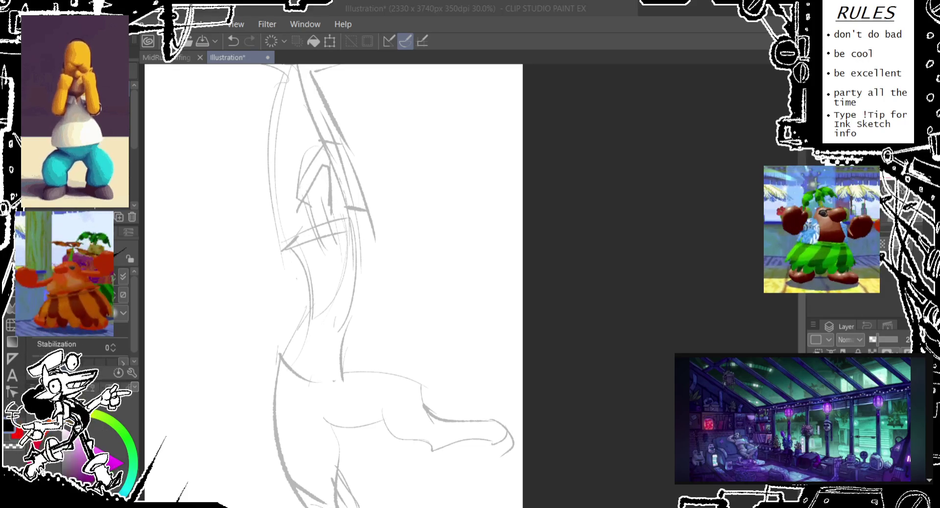
drag(297, 108, 292, 113)
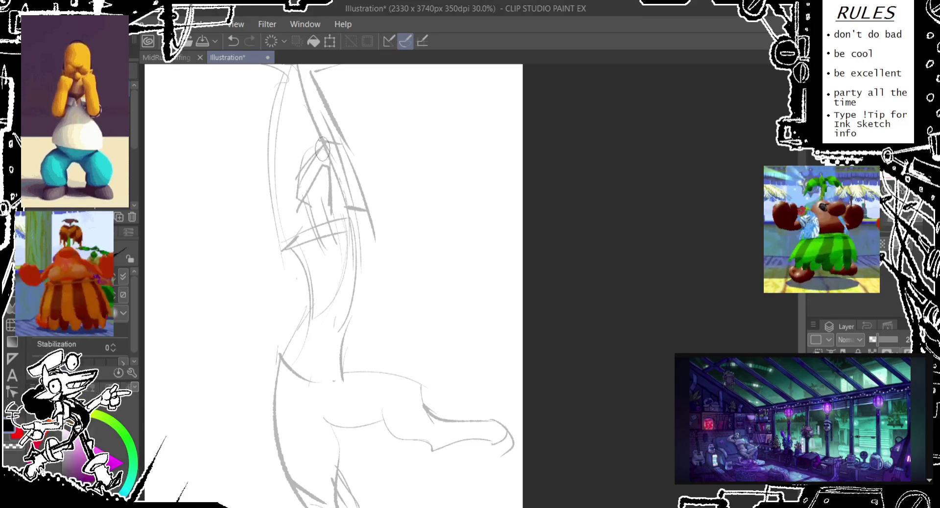
key(ctrl+z)
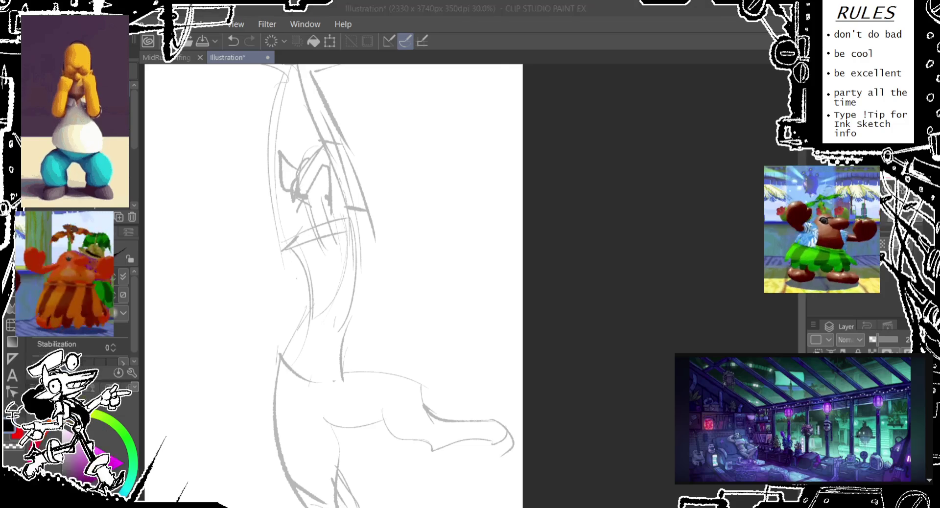
- Return focus to the drawing window
click(576, 57)
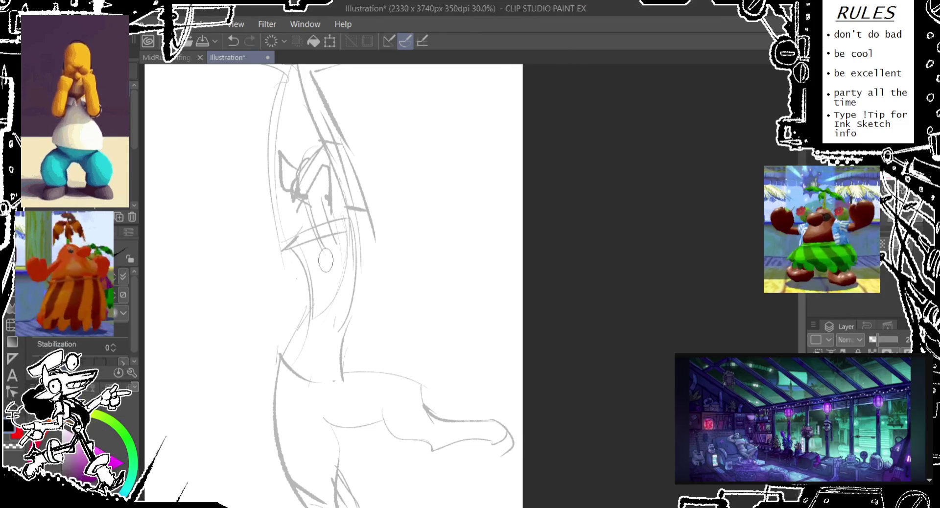
- Mirror the view and compare the arm with and without its last strokes
drag(333, 225, 330, 223)
drag(296, 259, 275, 318)
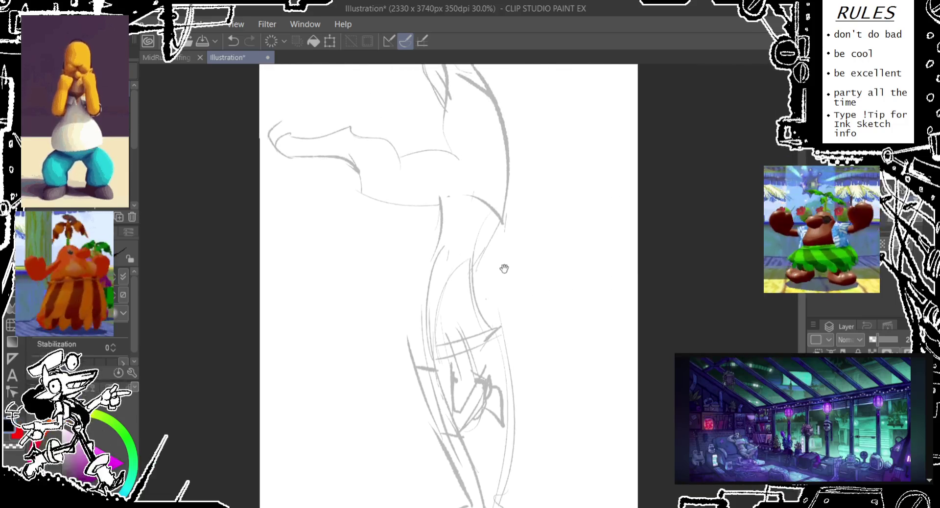
mouse_move(685, 295)
mouse_down()
mouse_move(494, 296)
mouse_move(485, 287)
mouse_up()
key(ctrl+z)
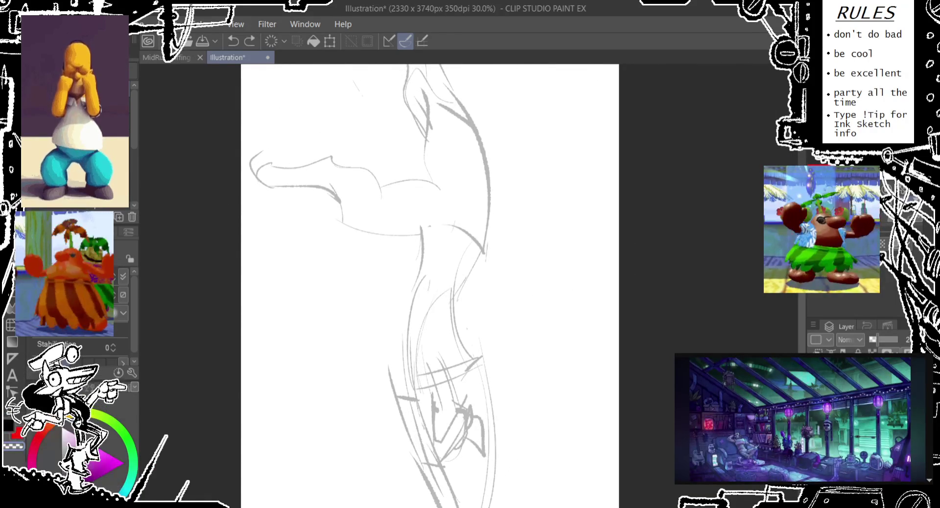
key(ctrl+z)
key(ctrl+y)
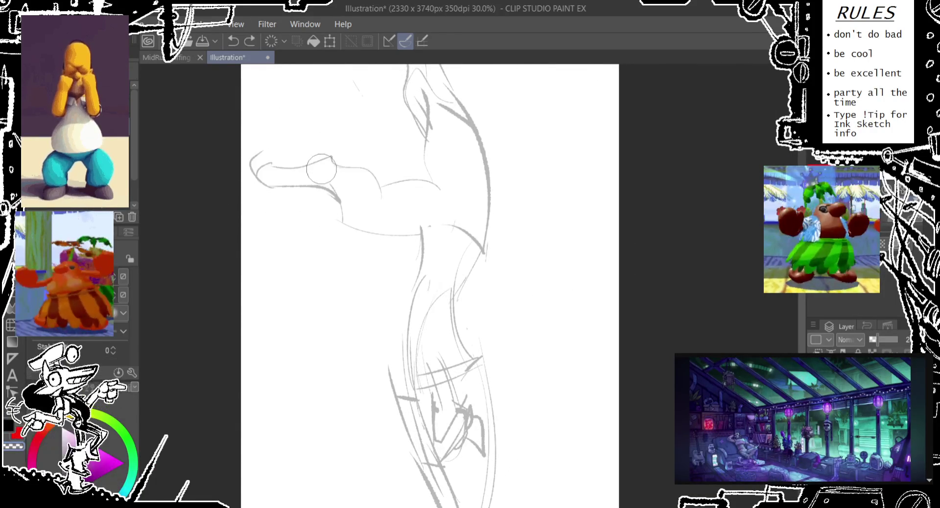
- Erase the extended arm strokes near the head
drag(321, 170, 259, 215)
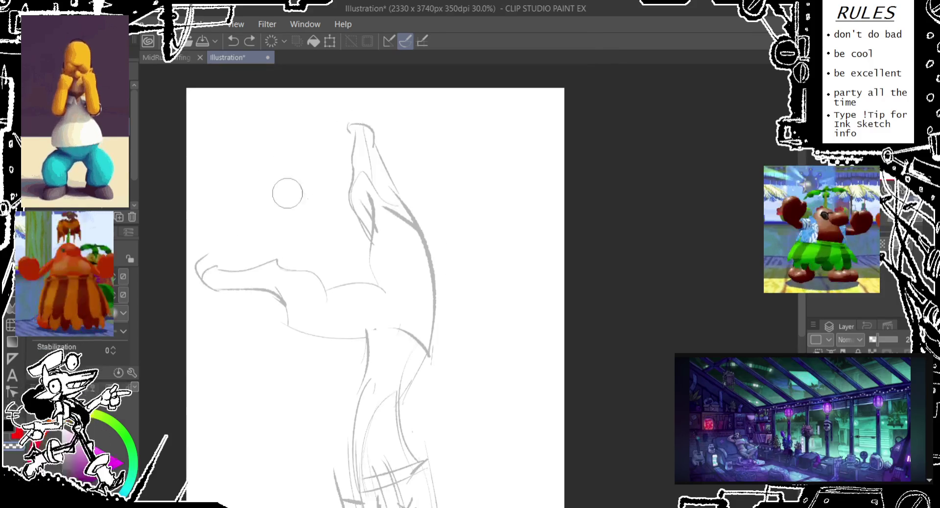
mouse_move(448, 203)
mouse_down()
mouse_move(447, 69)
mouse_move(440, 109)
mouse_up()
mouse_move(326, 215)
mouse_down()
mouse_move(330, 241)
mouse_move(210, 182)
mouse_move(248, 158)
mouse_up()
- Erase the upper head strokes and clear trial curves near the top
mouse_move(363, 198)
mouse_down()
mouse_move(342, 84)
mouse_move(416, 164)
mouse_move(419, 232)
mouse_up()
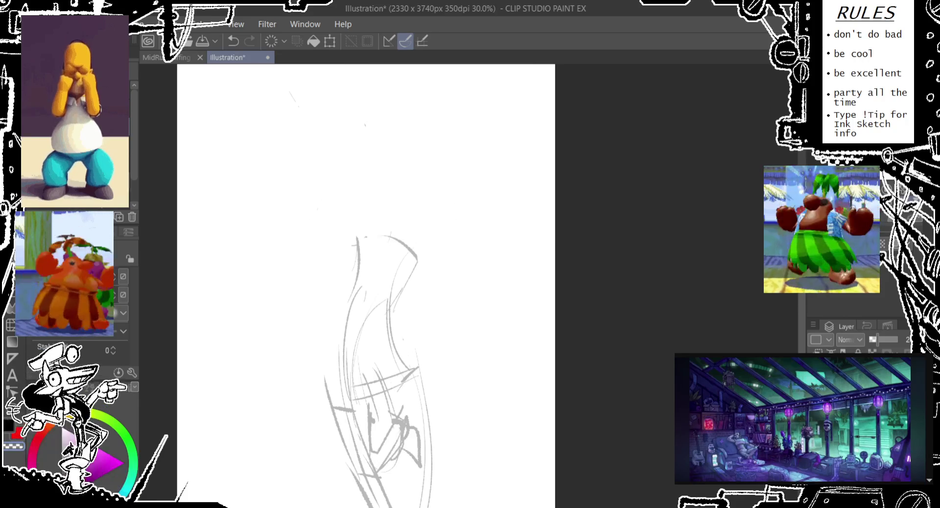
mouse_move(362, 192)
mouse_down()
mouse_move(369, 105)
mouse_move(363, 245)
mouse_up()
drag(362, 105, 338, 96)
key(ctrl+z)
drag(350, 128, 359, 301)
key(ctrl+z)
key(ctrl+z)
drag(397, 270, 342, 155)
- Sketch the left body contour, back curve and a stroke near the hand
drag(296, 220, 272, 324)
drag(340, 234, 380, 323)
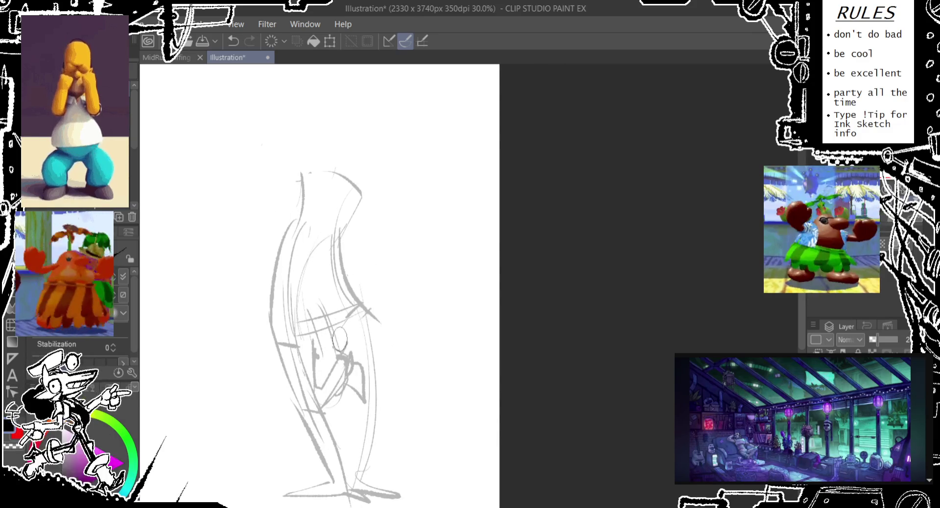
drag(347, 353, 321, 407)
key(ctrl+z)
drag(345, 344, 324, 412)
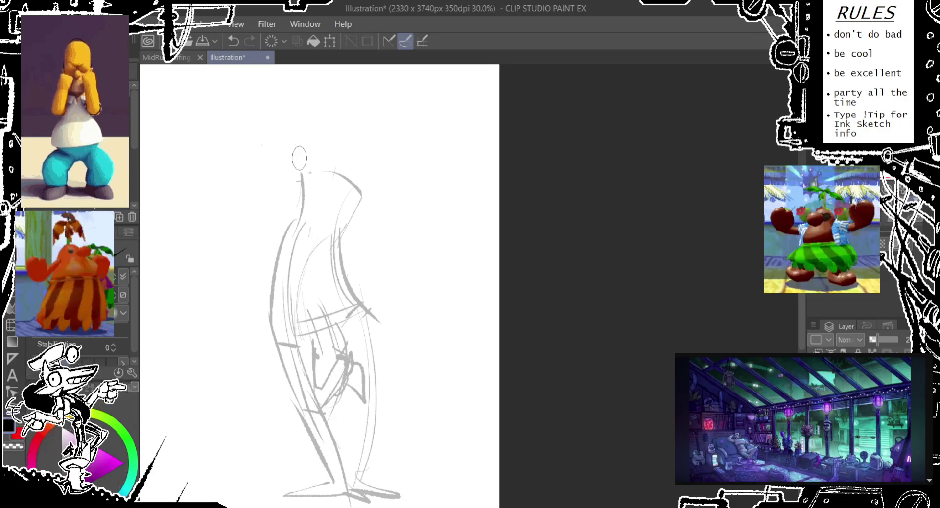
drag(294, 168, 294, 212)
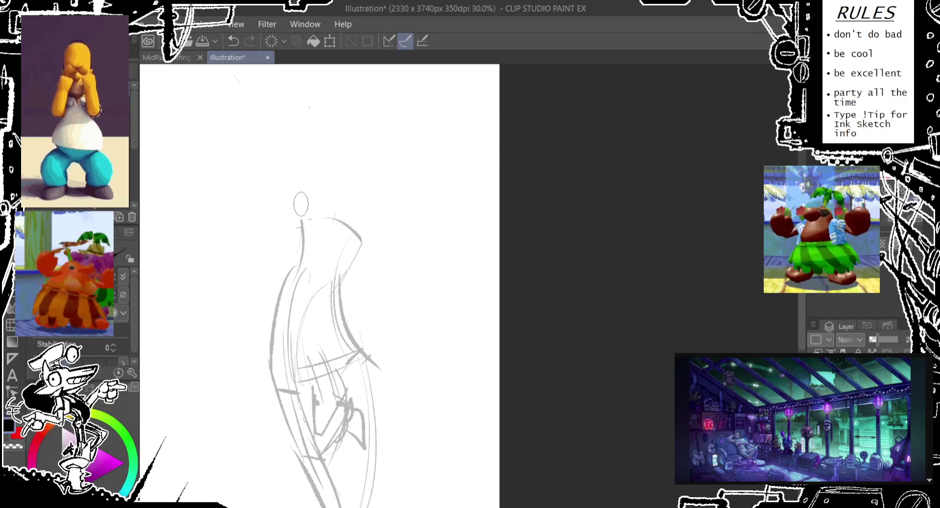
key(ctrl+z)
- Draw the rounded head outline and an arm reaching right to a hand shape
mouse_move(309, 107)
mouse_down()
mouse_move(279, 204)
mouse_move(299, 245)
mouse_move(331, 210)
mouse_move(339, 114)
mouse_move(277, 147)
mouse_up()
key(ctrl+z)
drag(334, 78, 304, 124)
drag(345, 240, 504, 195)
key(ctrl+z)
drag(353, 264, 434, 264)
key(ctrl+z)
mouse_move(363, 273)
mouse_down()
mouse_move(398, 267)
mouse_move(442, 233)
mouse_move(349, 216)
mouse_move(424, 221)
mouse_move(443, 182)
mouse_move(447, 191)
mouse_up()
- Redraw the extended arm stroke further right and retry the oval hand
key(ctrl+z)
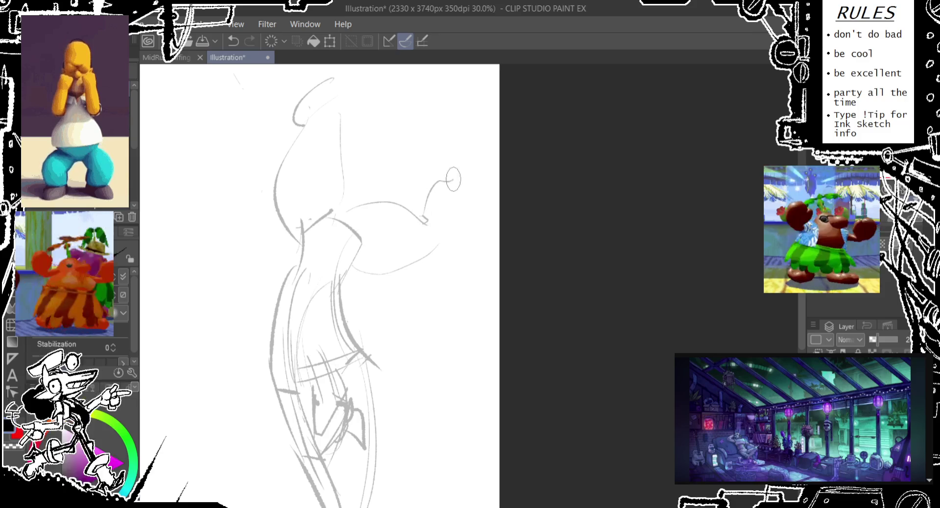
key(ctrl+z)
key(ctrl+z)
mouse_move(441, 244)
mouse_down()
mouse_move(453, 185)
mouse_move(409, 201)
mouse_move(465, 173)
mouse_up()
key(ctrl+z)
drag(472, 172, 473, 193)
drag(477, 148, 472, 174)
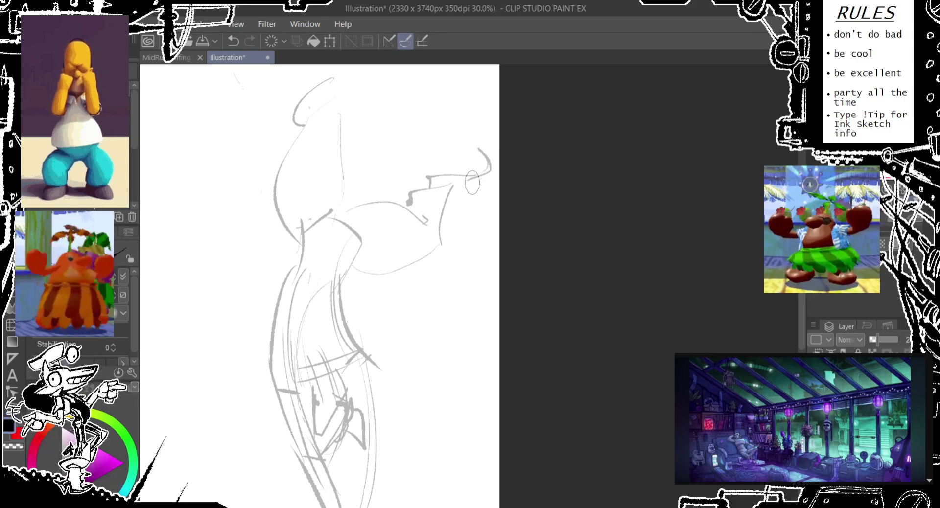
drag(343, 244, 318, 262)
key(ctrl+z)
drag(389, 149, 389, 171)
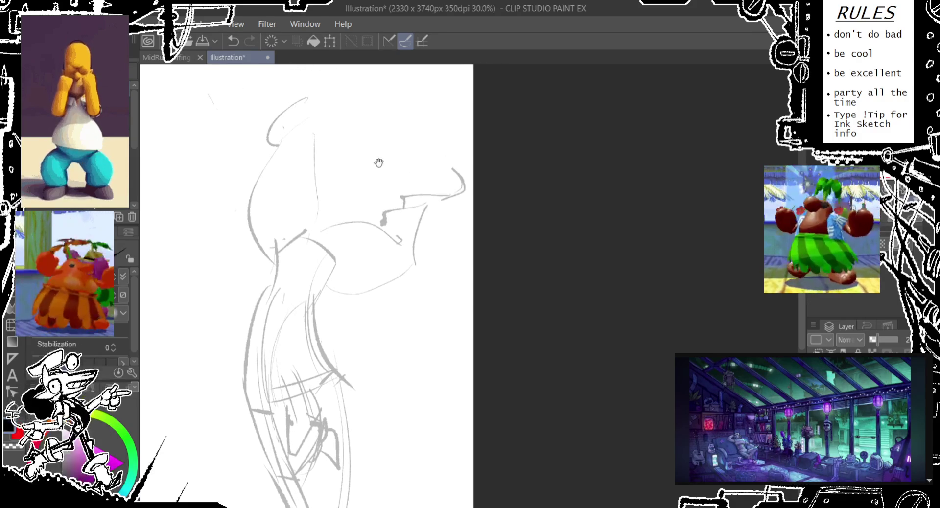
drag(342, 244, 345, 300)
key(ctrl+z)
- Try several oval and curved strokes at the top of the head
drag(302, 147, 300, 130)
drag(296, 106, 290, 182)
key(ctrl+z)
key(ctrl+z)
key(ctrl+z)
key(ctrl+z)
mouse_move(343, 129)
mouse_down()
mouse_move(314, 215)
mouse_move(352, 133)
mouse_move(324, 202)
mouse_up()
key(ctrl+z)
key(ctrl+z)
key(ctrl+z)
drag(350, 142, 313, 206)
key(ctrl+z)
mouse_move(295, 175)
mouse_down()
mouse_move(330, 163)
mouse_move(298, 91)
mouse_move(343, 149)
mouse_move(313, 198)
mouse_up()
key(ctrl+z)
- Redraw the head top as a hooked shape and add a right neck line
drag(342, 154, 316, 193)
mouse_move(315, 90)
mouse_down()
mouse_move(342, 154)
mouse_move(293, 130)
mouse_up()
mouse_move(313, 66)
mouse_down()
mouse_move(291, 130)
mouse_move(331, 78)
mouse_up()
drag(329, 214, 348, 95)
mouse_move(277, 193)
mouse_down()
mouse_move(378, 172)
mouse_move(329, 208)
mouse_up()
scroll(311, 235, down, 1)
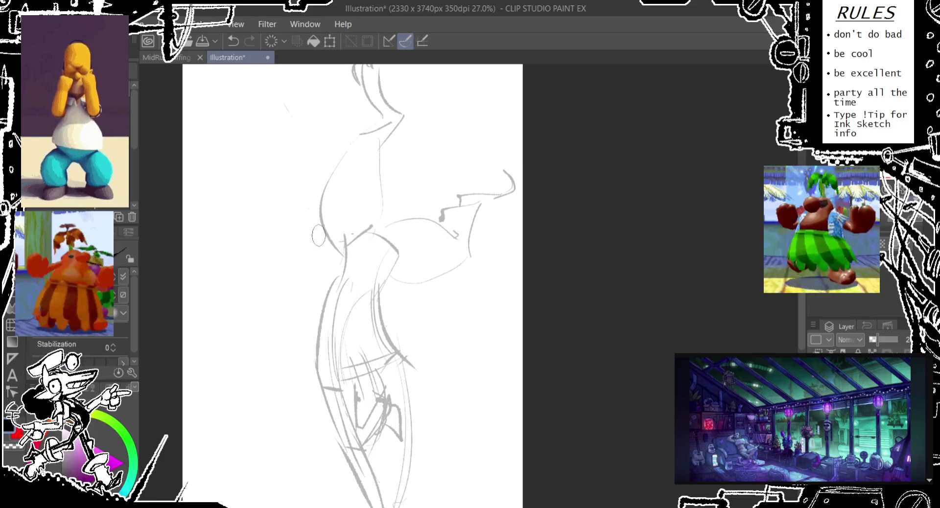
- Draw the large sweeping curve around the figure's left side, plus a small lower-right curve
drag(313, 202, 261, 244)
drag(281, 210, 230, 377)
key(ctrl+z)
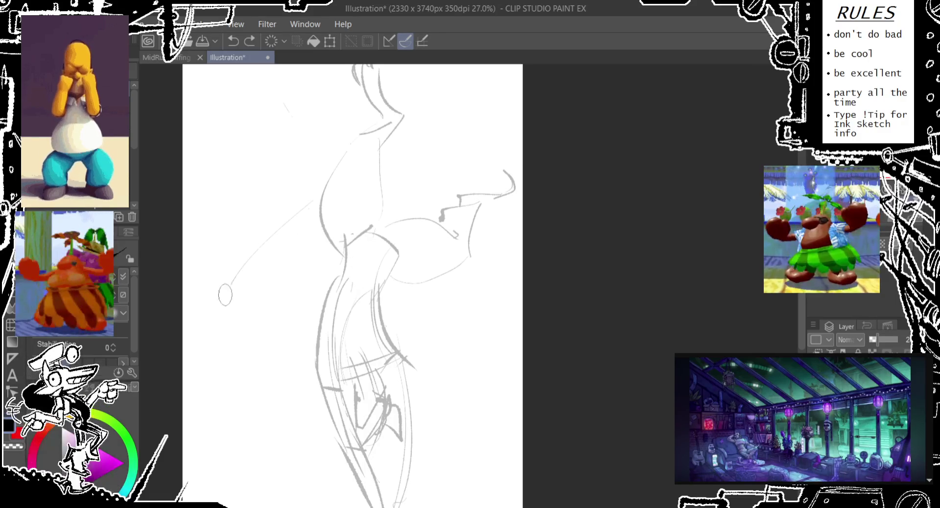
drag(252, 255, 303, 403)
drag(419, 405, 413, 456)
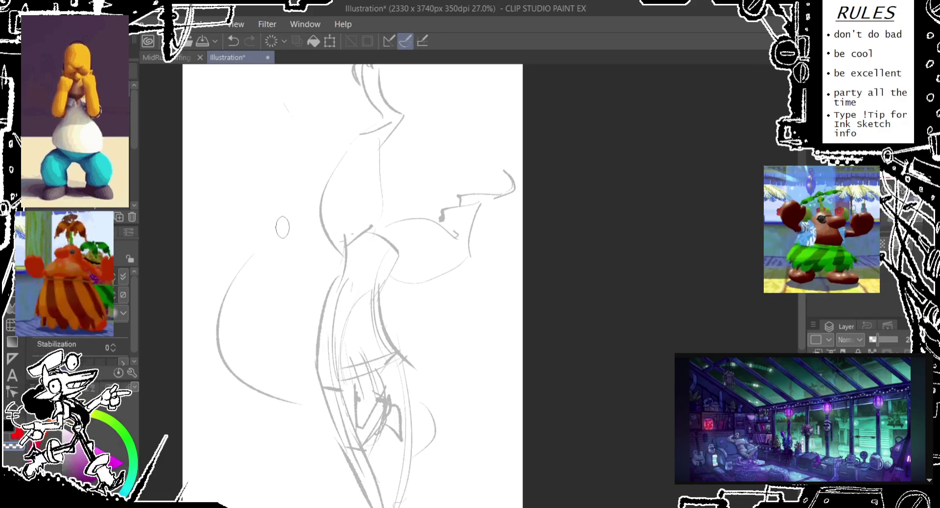
drag(255, 251, 309, 228)
key(ctrl+z)
drag(339, 280, 274, 325)
key(ctrl+z)
mouse_move(345, 274)
mouse_down()
mouse_move(284, 289)
mouse_move(289, 391)
mouse_up()
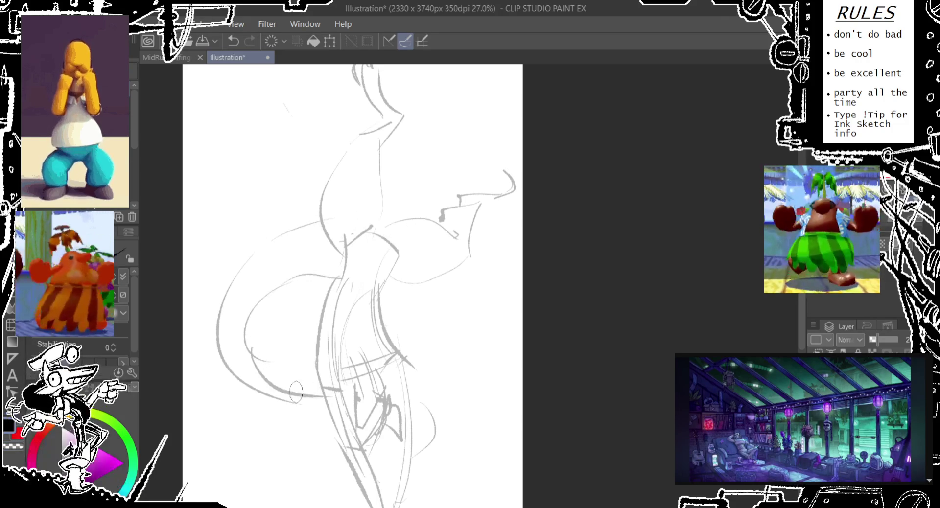
key(alt+Tab)
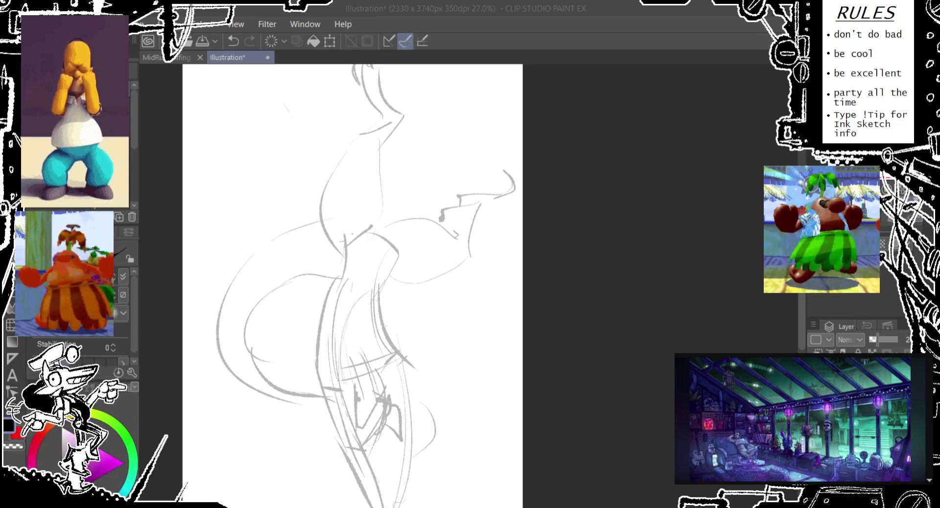
- Widen the canvas from 2330 to 2759 px, keeping the 3740 px height
click(484, 80)
scroll(478, 242, right, 2)
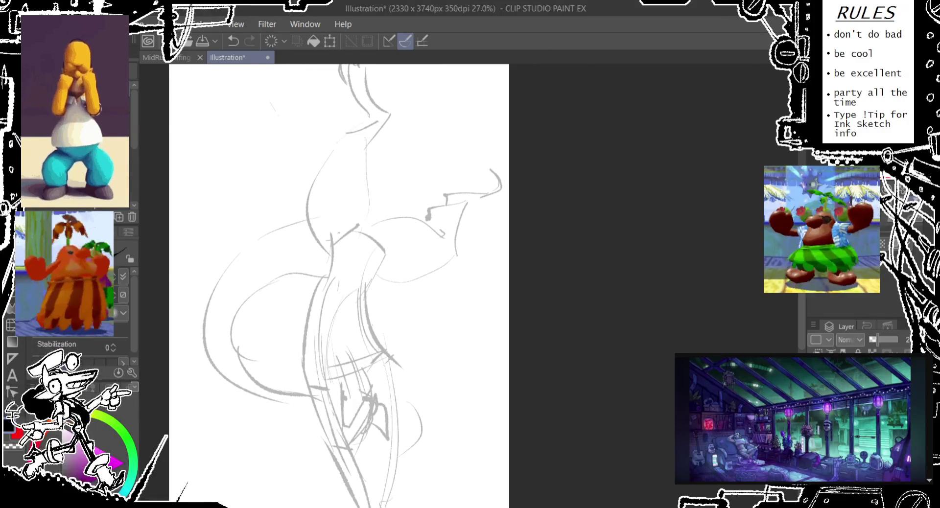
key(ctrl+t)
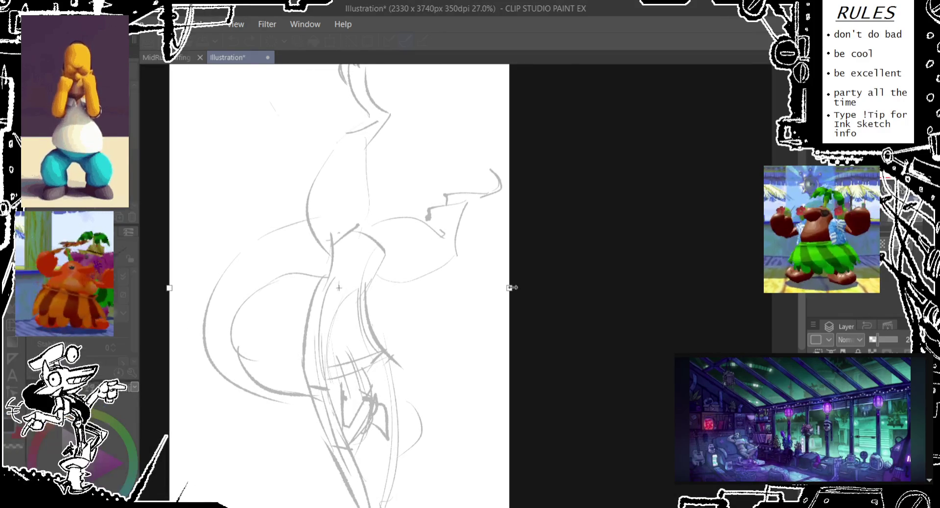
key(Return)
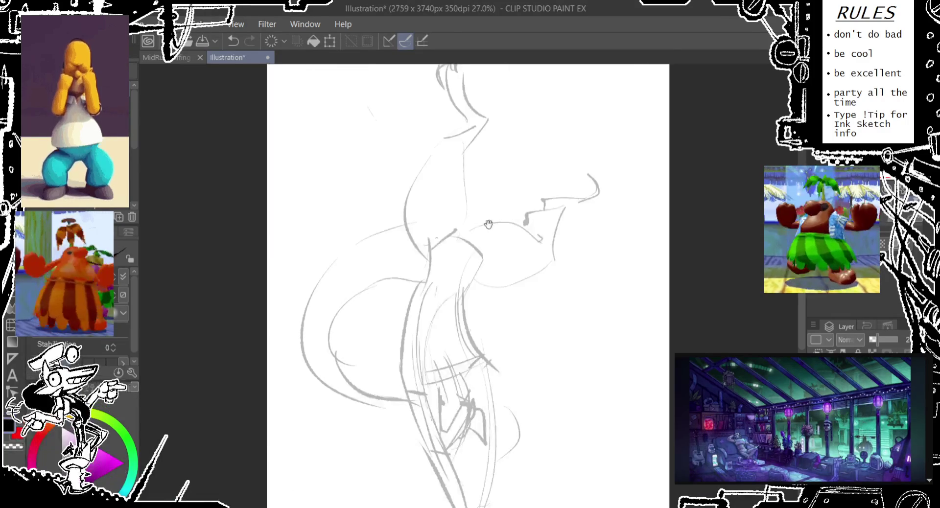
scroll(379, 224, right, 5)
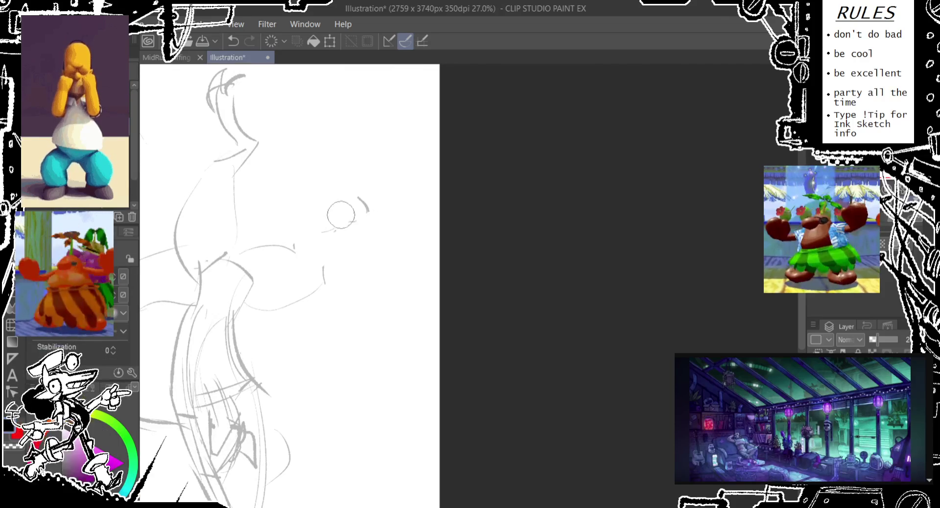
- Redraw the brow, eye line and snout at the head's front, with a small oval eye
drag(342, 216, 301, 259)
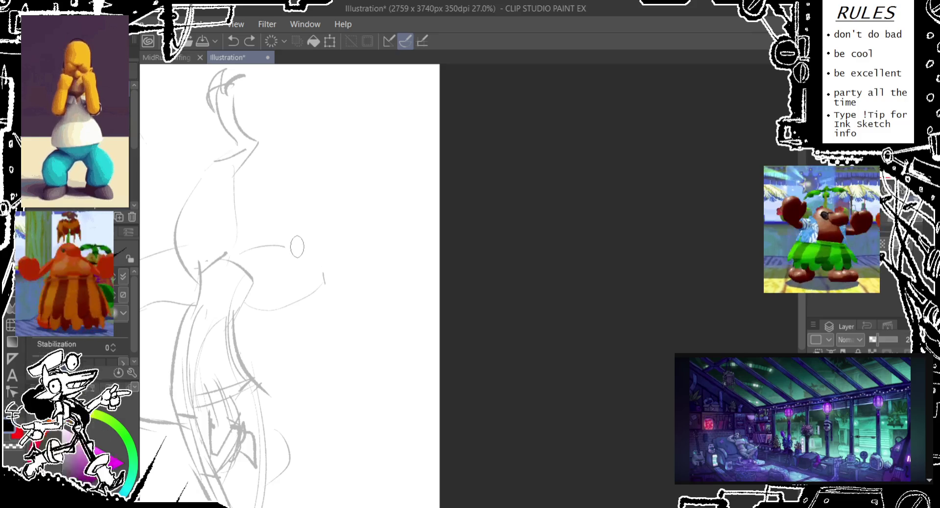
drag(297, 247, 337, 232)
mouse_move(336, 245)
mouse_down()
mouse_move(343, 241)
mouse_move(324, 283)
mouse_move(377, 262)
mouse_move(405, 222)
mouse_up()
key(ctrl+z)
mouse_move(319, 267)
mouse_down()
mouse_move(369, 256)
mouse_move(392, 264)
mouse_move(417, 229)
mouse_move(394, 231)
mouse_move(379, 253)
mouse_move(412, 240)
mouse_up()
key(ctrl+z)
key(ctrl+z)
key(ctrl+z)
mouse_move(340, 225)
mouse_down()
mouse_move(399, 208)
mouse_move(410, 239)
mouse_up()
key(ctrl+z)
key(ctrl+z)
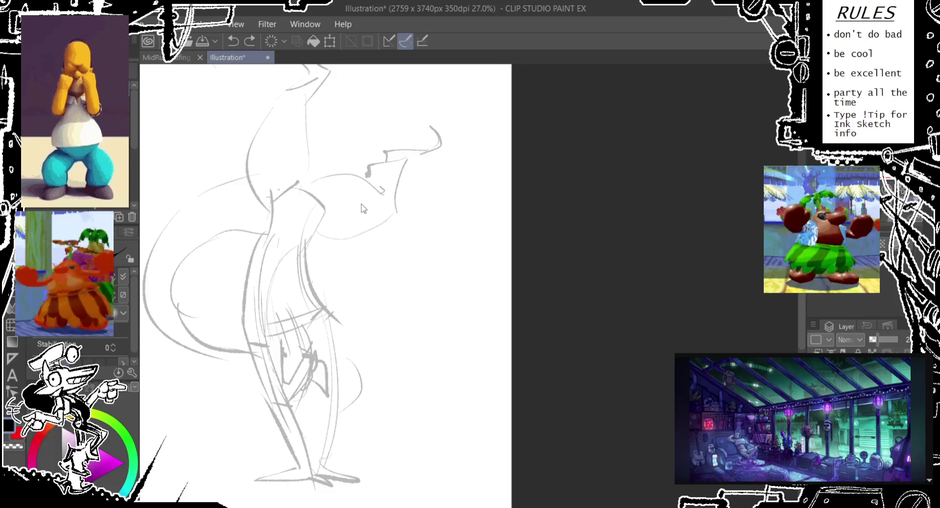
scroll(363, 208, up, 3)
drag(378, 242, 381, 260)
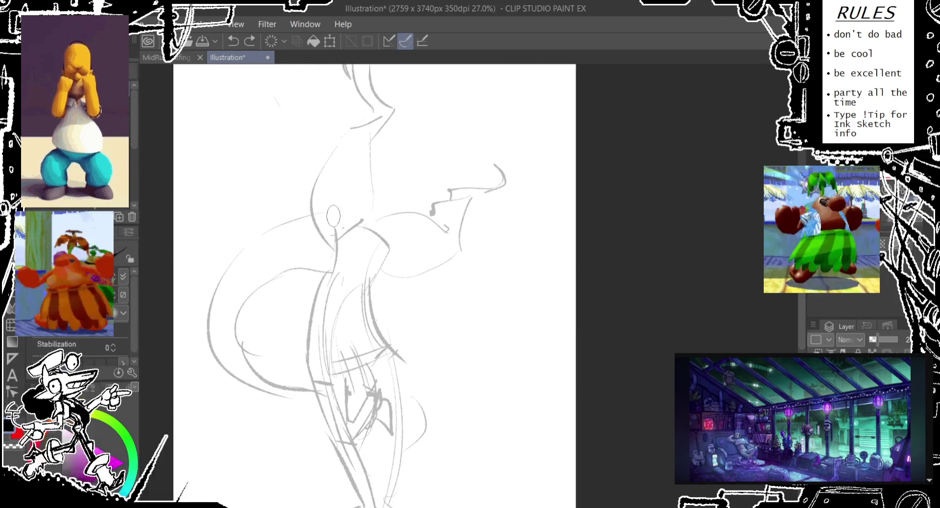
- Sketch and retry strokes around the figure's lower hand
drag(276, 382, 300, 251)
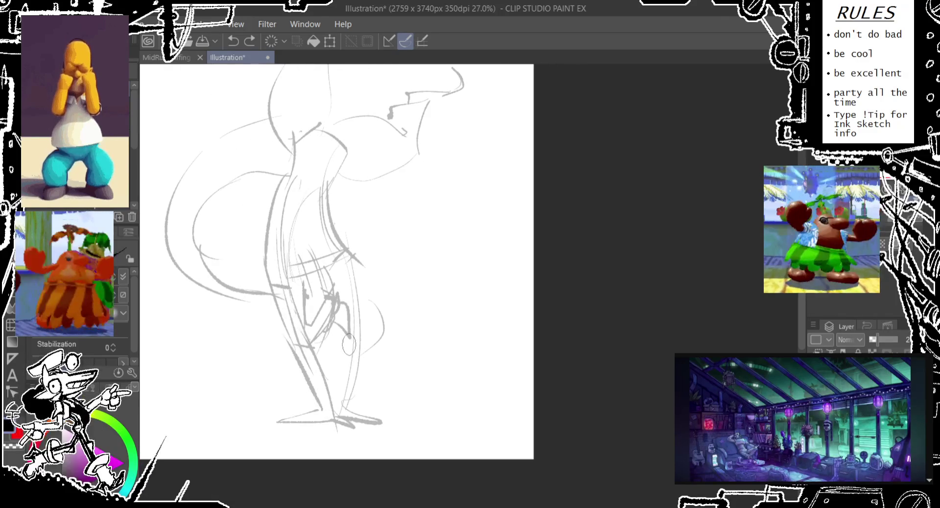
mouse_move(341, 325)
mouse_down()
mouse_move(360, 316)
mouse_move(340, 286)
mouse_up()
key(ctrl+z)
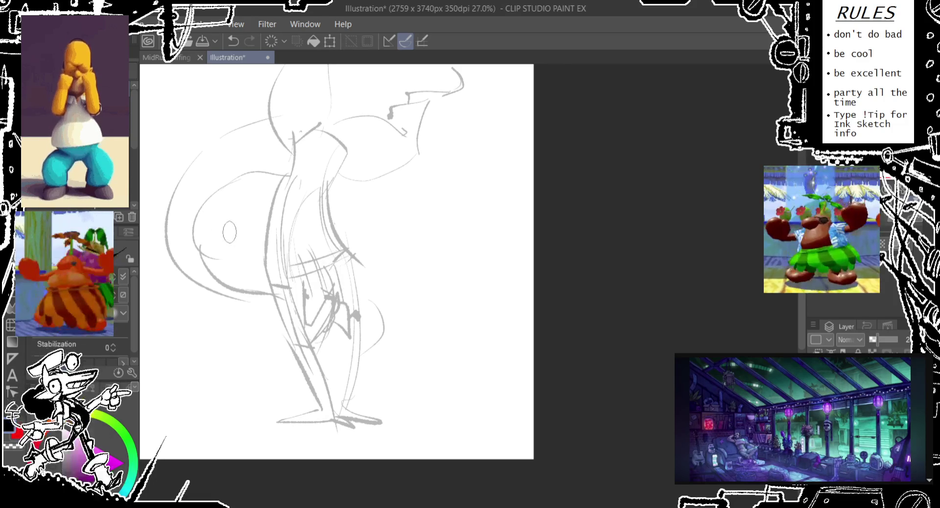
- Bring the head back into view and redraw a short stroke at the nose
drag(229, 232, 210, 226)
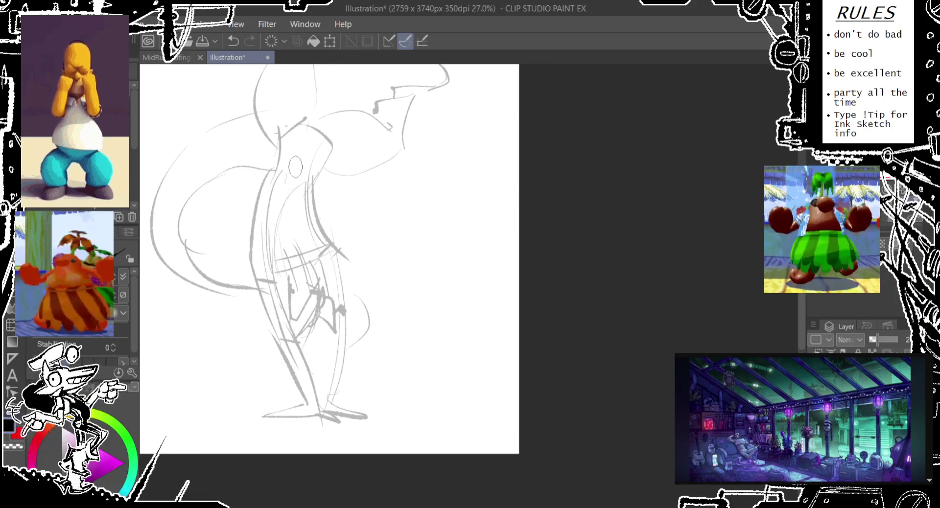
drag(295, 169, 233, 234)
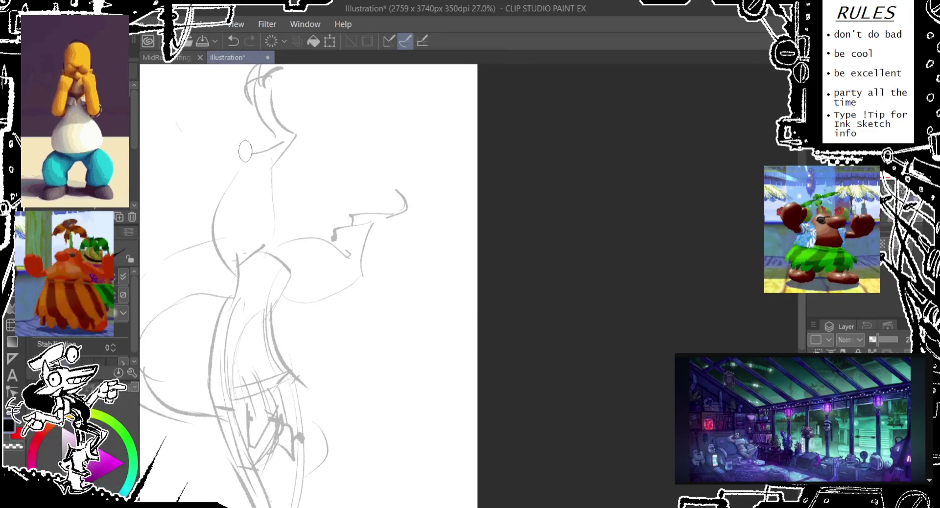
drag(274, 127, 255, 161)
key(ctrl+z)
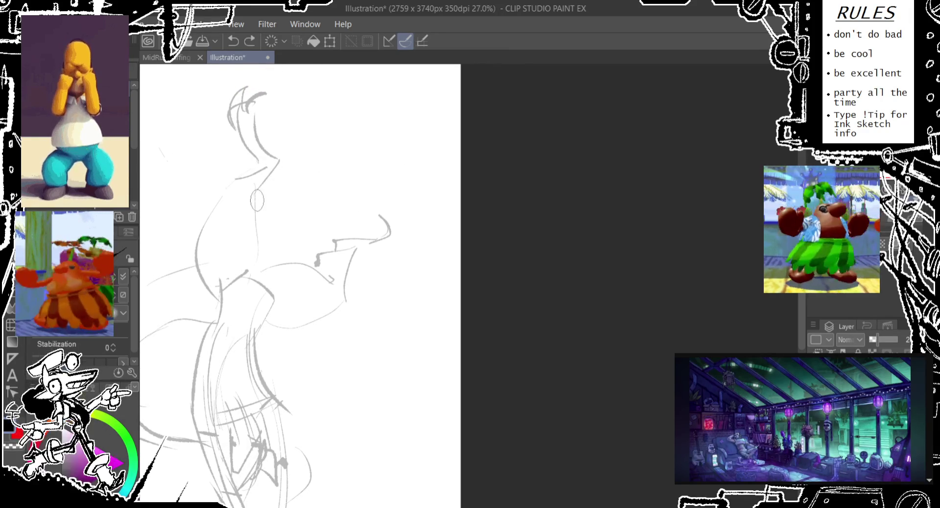
drag(274, 166, 261, 201)
key(ctrl+z)
key(ctrl+z)
key(ctrl+z)
drag(281, 161, 275, 173)
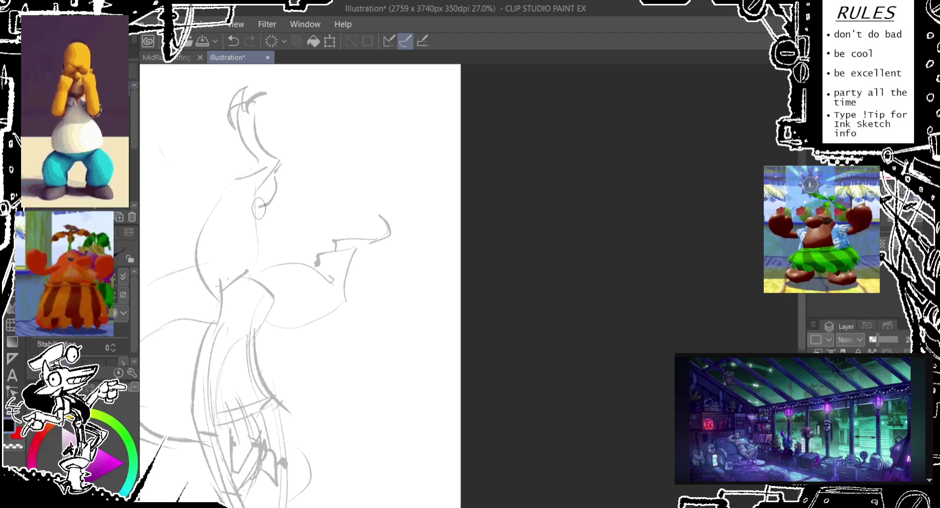
- Rework the neck line through several redrawn and undone strokes, ending with a short neck stroke
drag(294, 293, 308, 230)
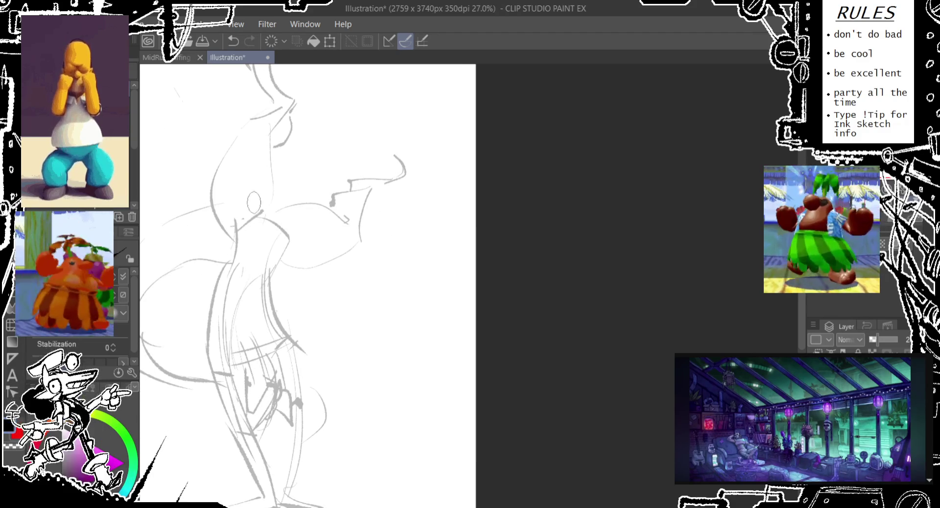
mouse_move(230, 240)
mouse_down()
mouse_move(238, 215)
mouse_move(241, 247)
mouse_move(269, 194)
mouse_move(294, 218)
mouse_move(286, 267)
mouse_up()
key(ctrl+z)
key(ctrl+z)
key(ctrl+z)
drag(295, 210, 282, 259)
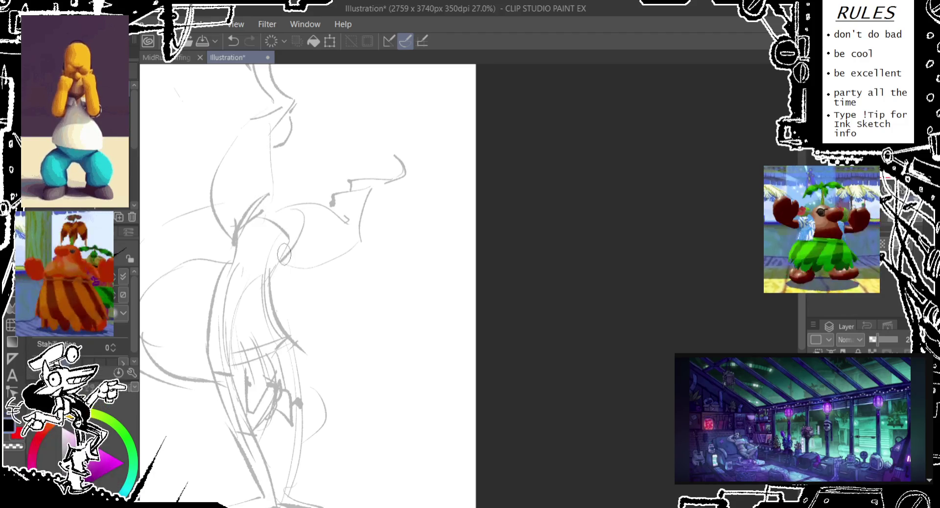
drag(297, 208, 283, 264)
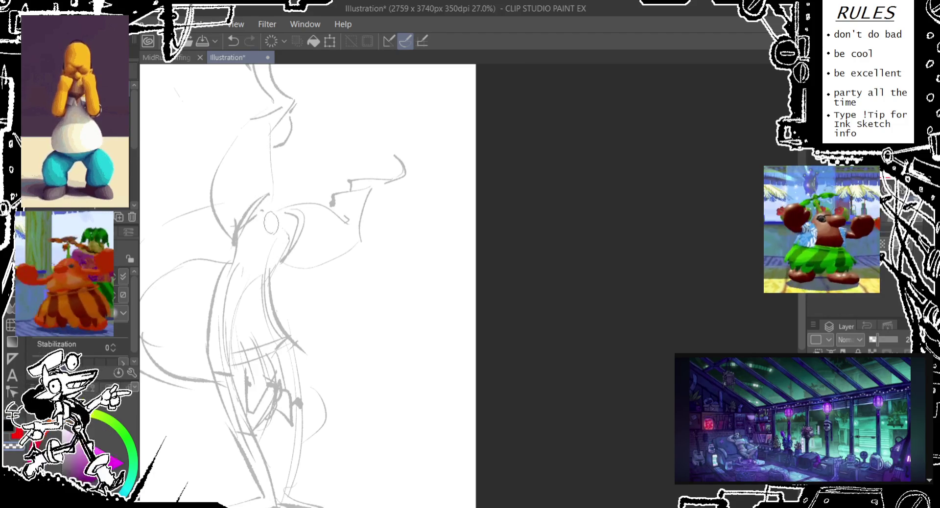
key(ctrl+z)
mouse_move(282, 204)
mouse_down()
mouse_move(264, 207)
mouse_move(274, 204)
mouse_up()
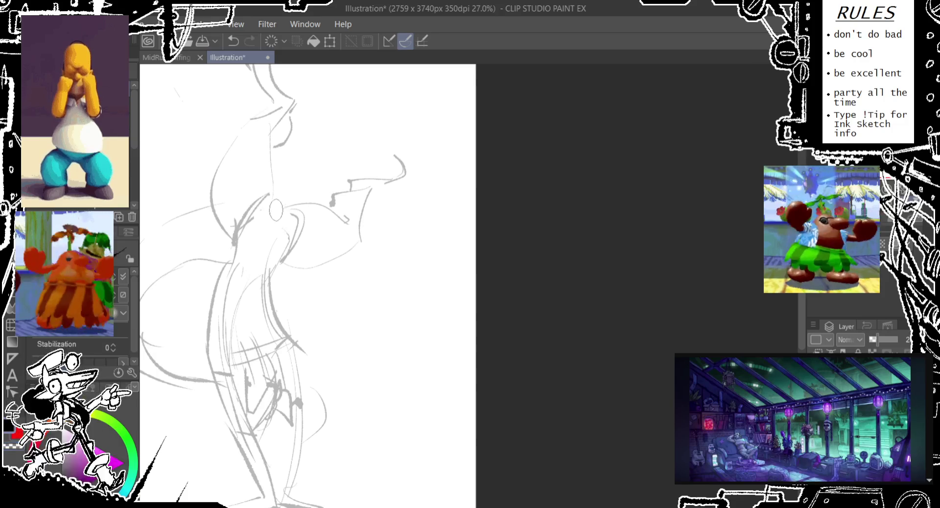
key(ctrl+z)
drag(289, 218, 279, 247)
key(ctrl+z)
drag(276, 205, 235, 238)
key(ctrl+z)
mouse_move(247, 216)
mouse_down()
mouse_move(231, 245)
mouse_move(257, 190)
mouse_up()
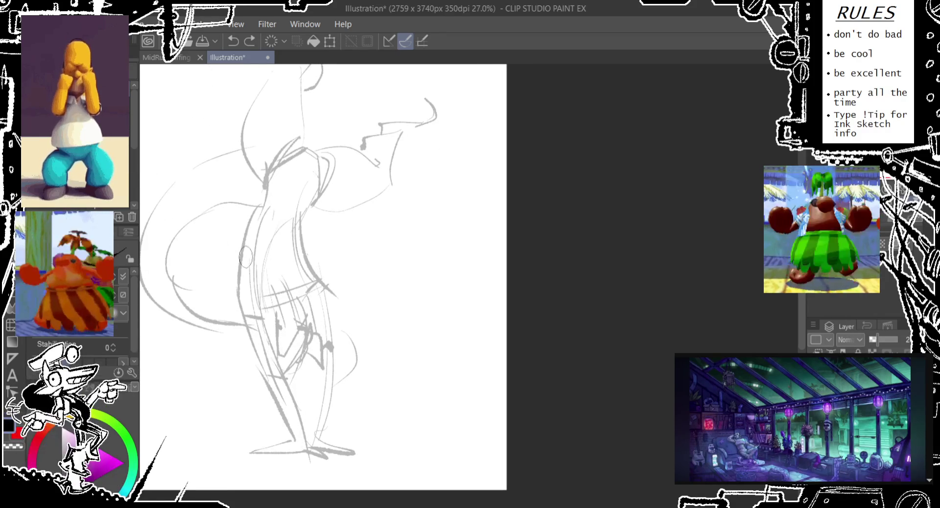
- Draw a box-shaped stroke around the hips plus a small stroke by the leg
mouse_move(243, 316)
mouse_down()
mouse_move(245, 284)
mouse_move(264, 293)
mouse_up()
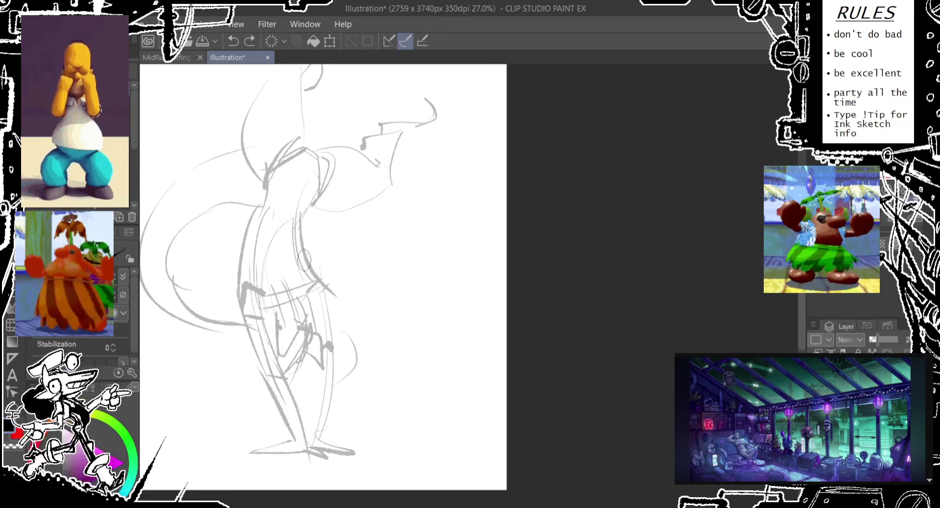
key(ctrl+z)
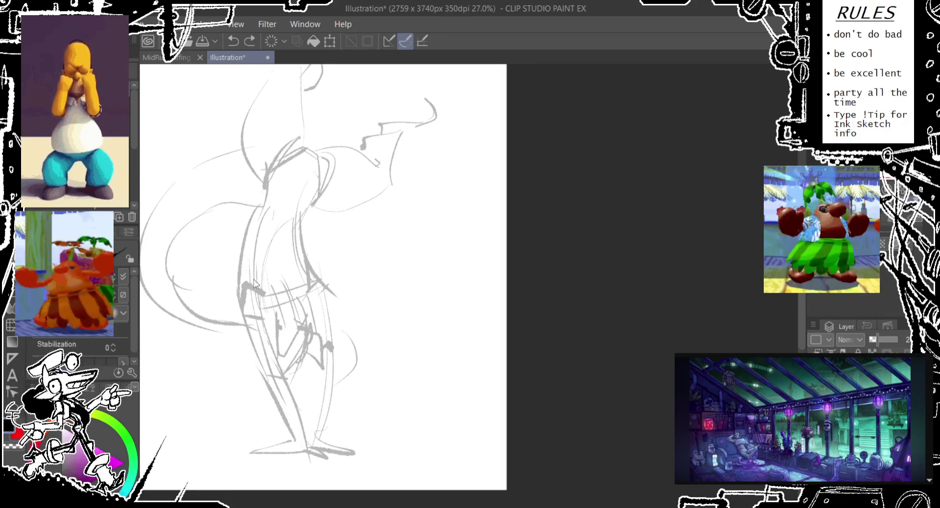
drag(246, 307, 250, 323)
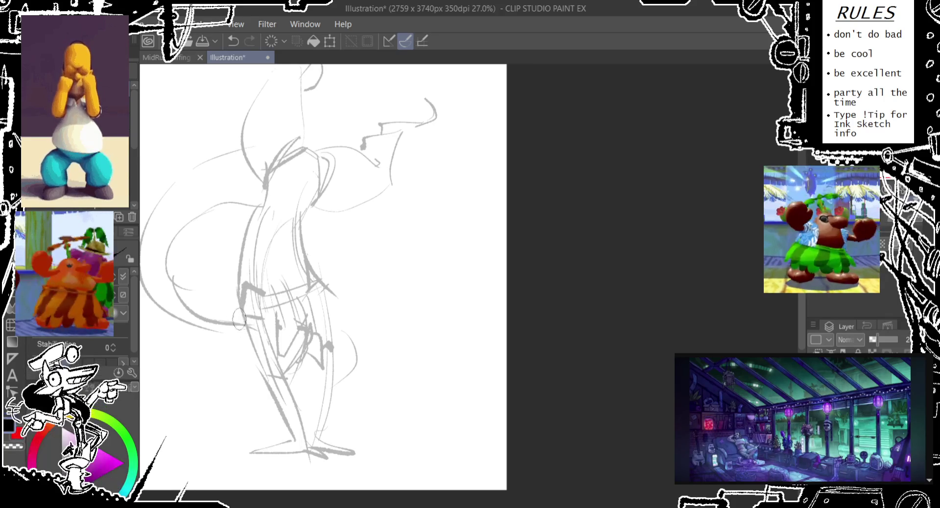
key(ctrl+z)
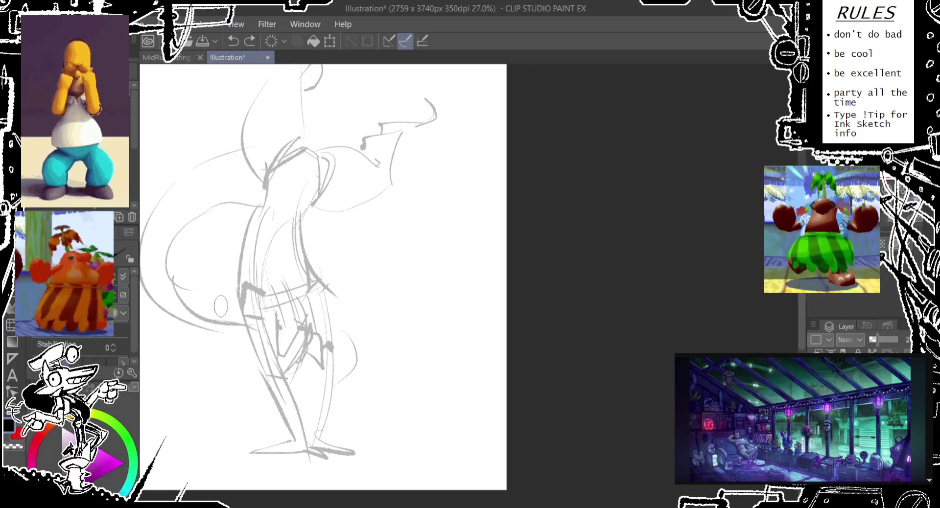
drag(264, 292, 247, 294)
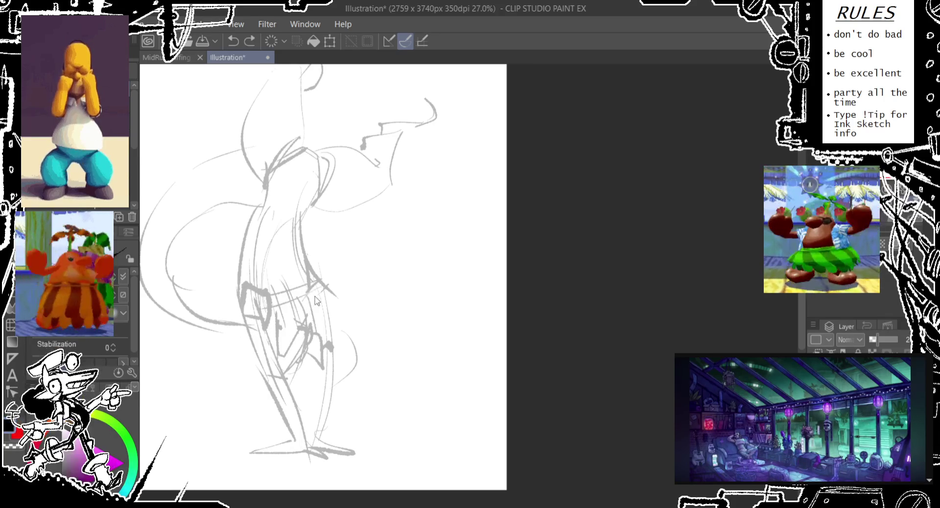
drag(317, 322, 309, 306)
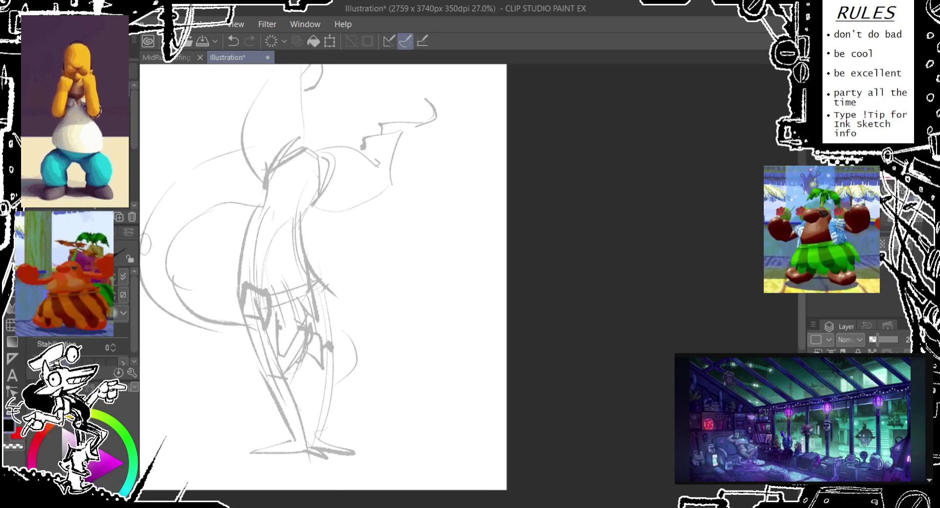
mouse_move(159, 237)
mouse_down()
mouse_move(164, 223)
mouse_move(283, 255)
mouse_up()
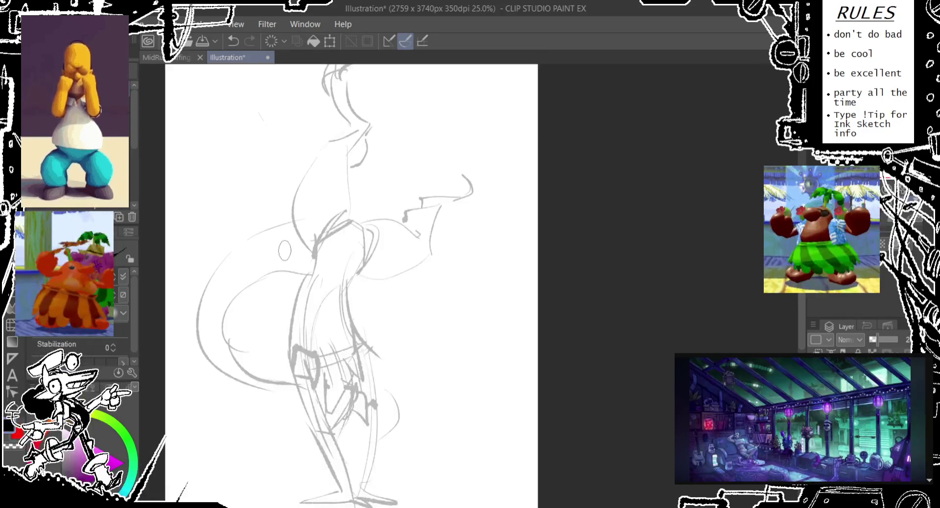
drag(283, 252, 278, 275)
key(ctrl+minus)
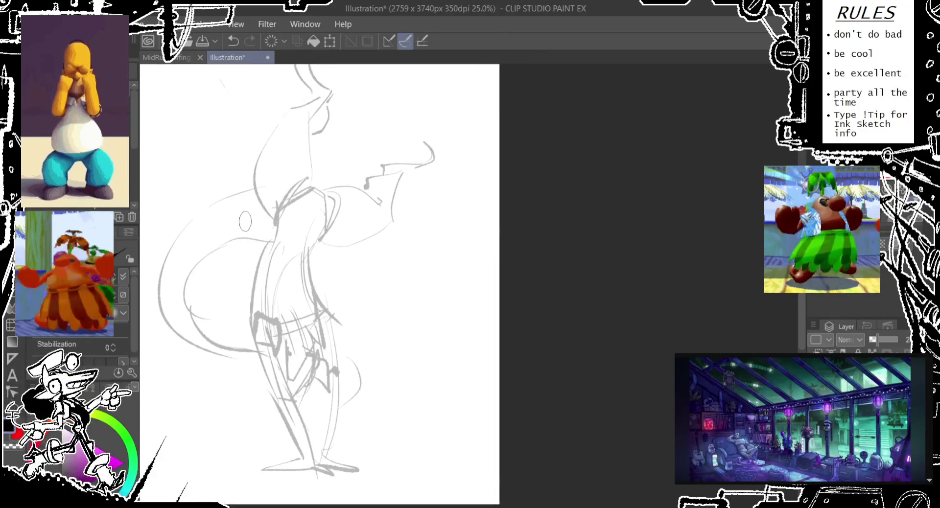
- With the pencil, draw a curve looping down-left from the feet and a short line beside the legs
key(ctrl+minus)
key(ctrl+t)
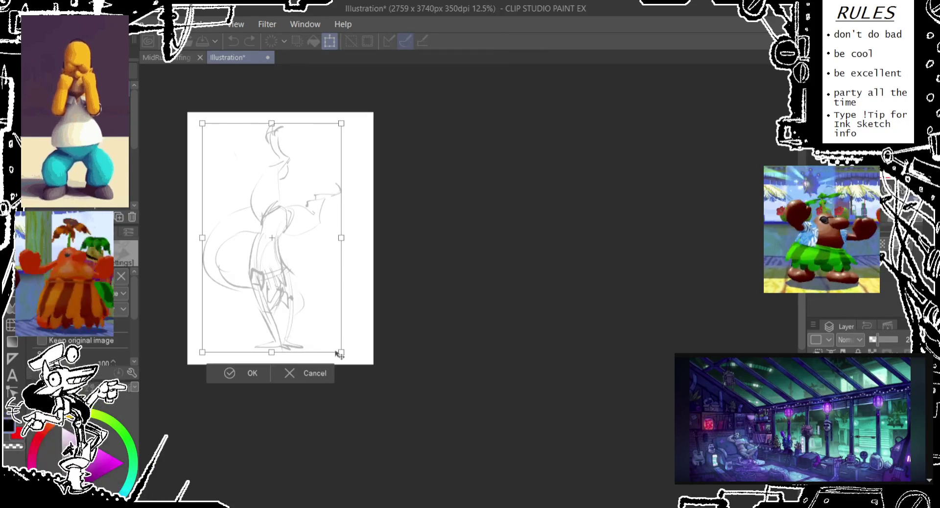
click(304, 373)
key(g)
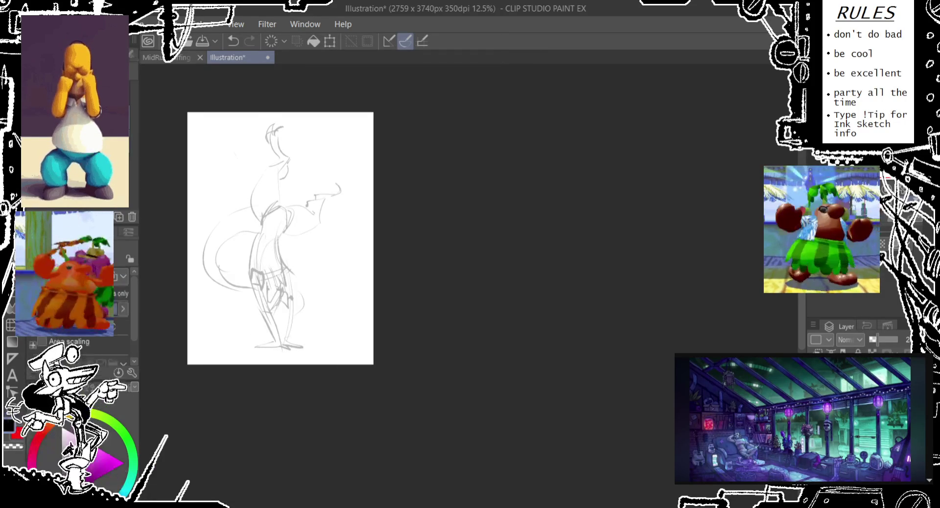
key(p)
drag(273, 370, 260, 308)
key(ctrl+z)
drag(284, 367, 261, 305)
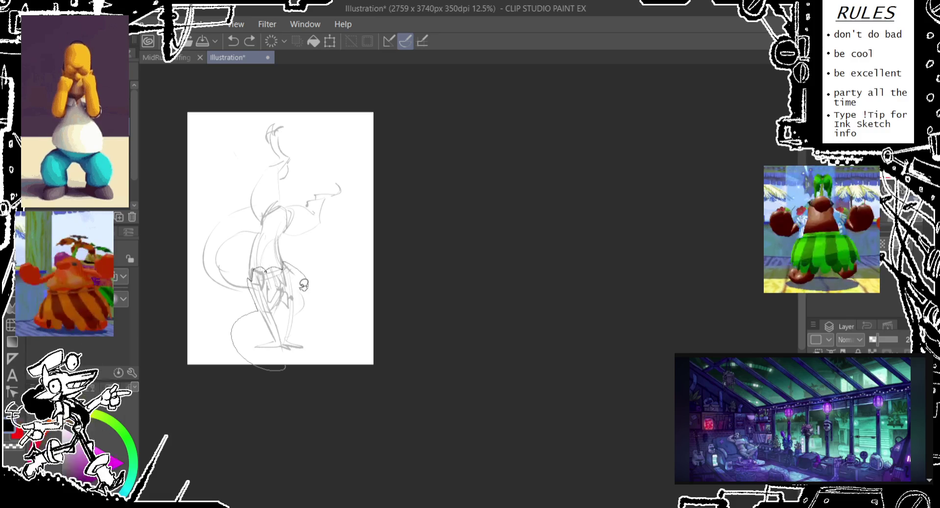
mouse_move(323, 305)
mouse_down()
mouse_move(298, 283)
mouse_move(316, 349)
mouse_up()
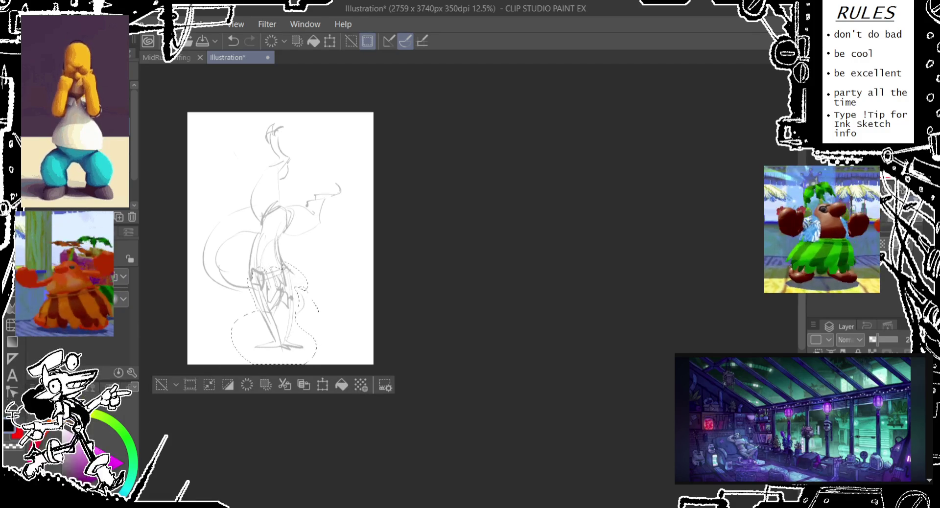
- Nudge the selected legs and feet slightly downward and drop the selection
key(p)
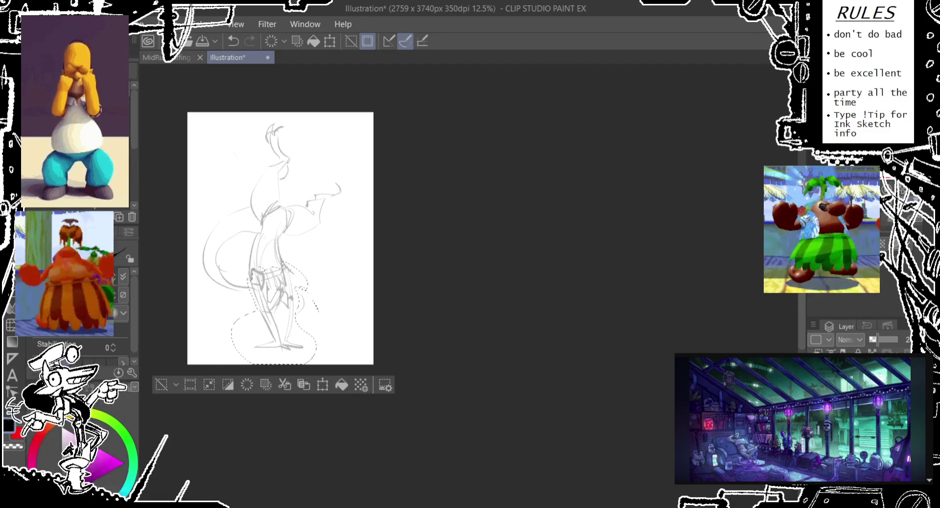
scroll(288, 267, up, 2)
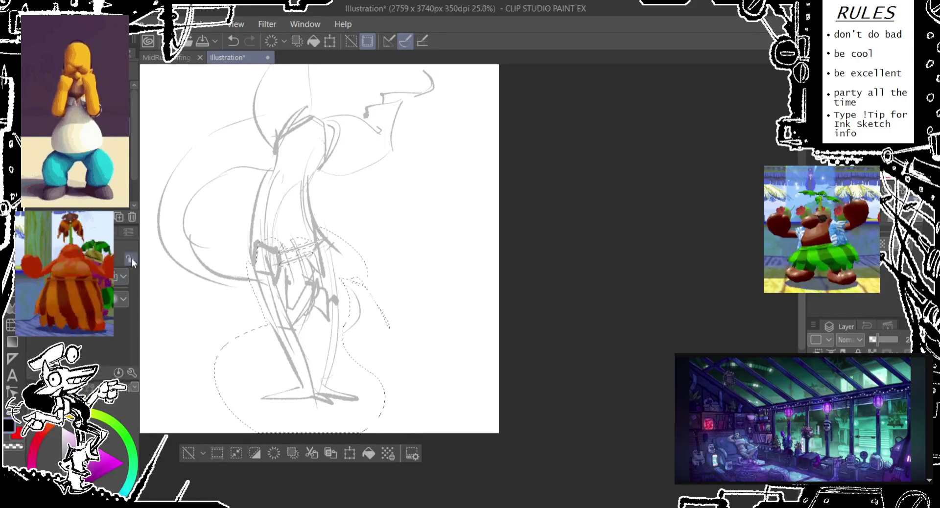
drag(319, 293, 318, 311)
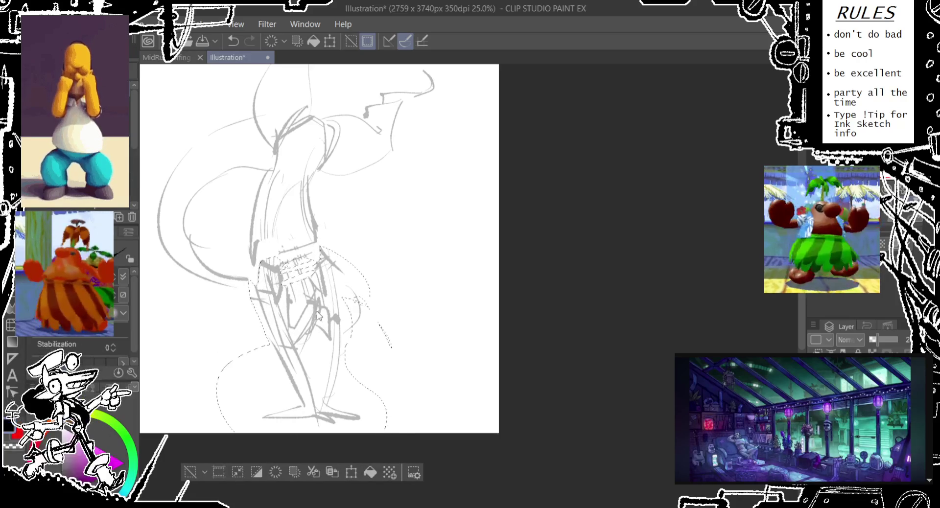
click(190, 472)
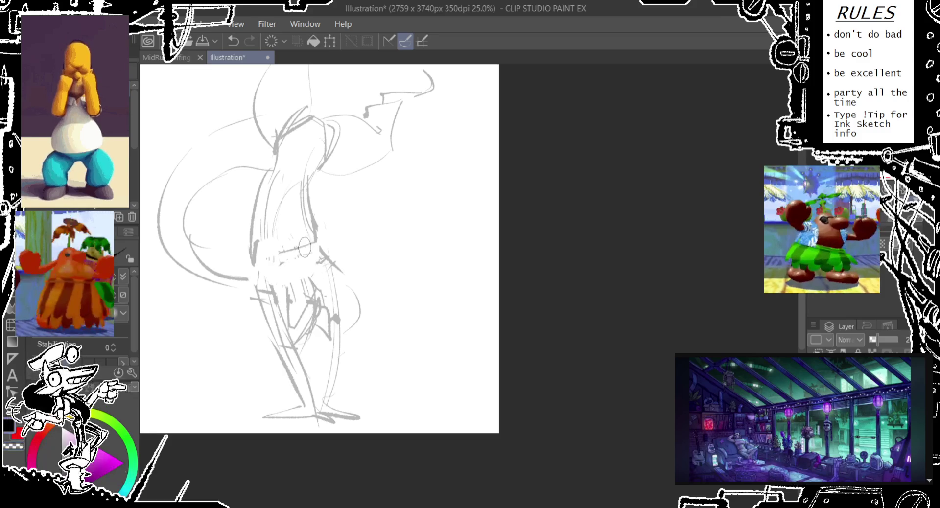
- Draw a line along the figure's belly and a curve on the hip
key(ctrl+z)
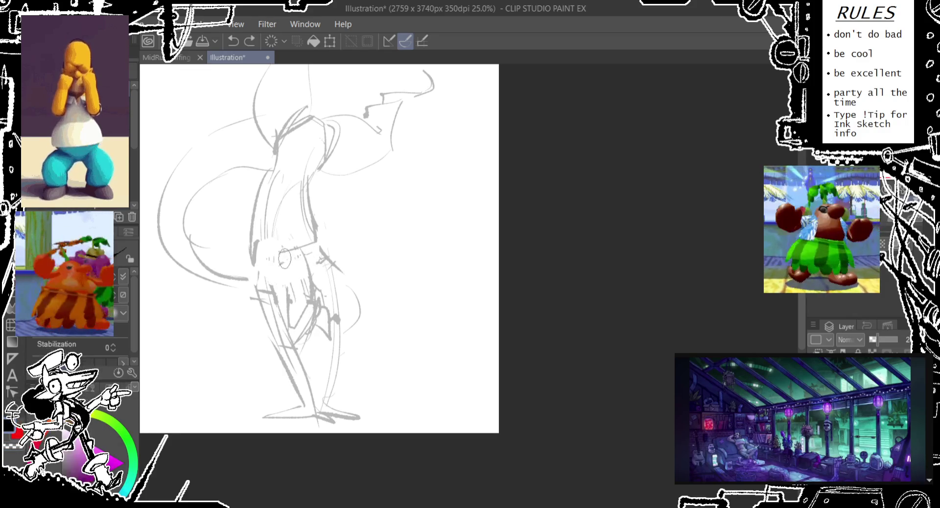
mouse_move(253, 249)
mouse_down()
mouse_move(273, 294)
mouse_move(316, 239)
mouse_up()
key(ctrl+z)
drag(318, 289, 314, 220)
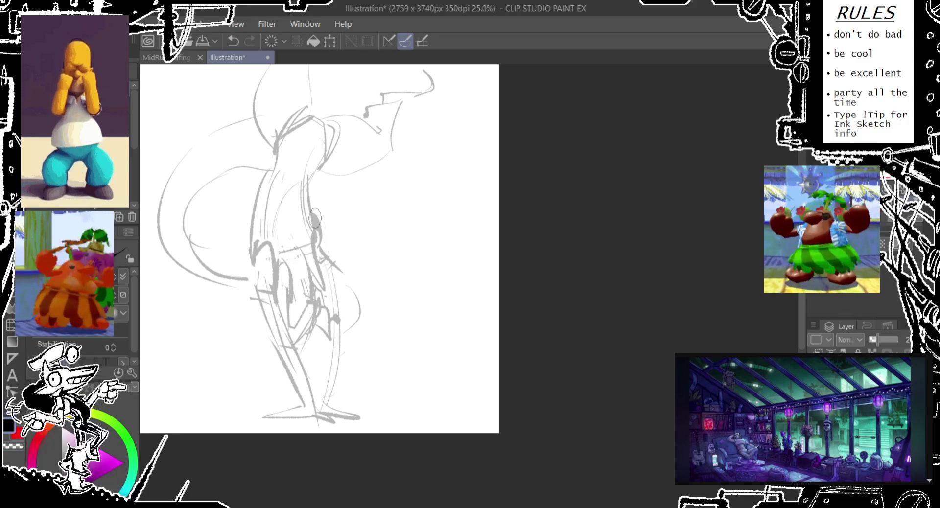
drag(255, 247, 267, 213)
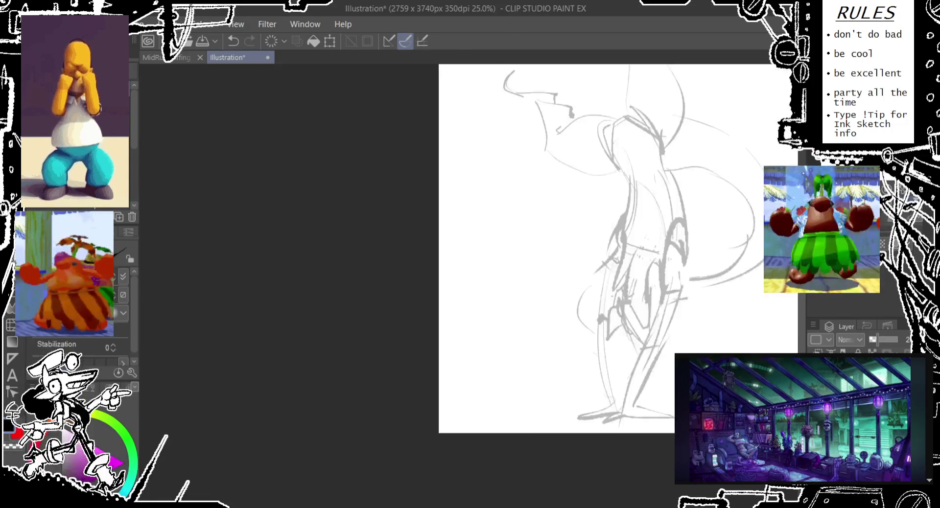
- Rotate the view over the chest and sketch new strokes on the face
drag(751, 210, 501, 161)
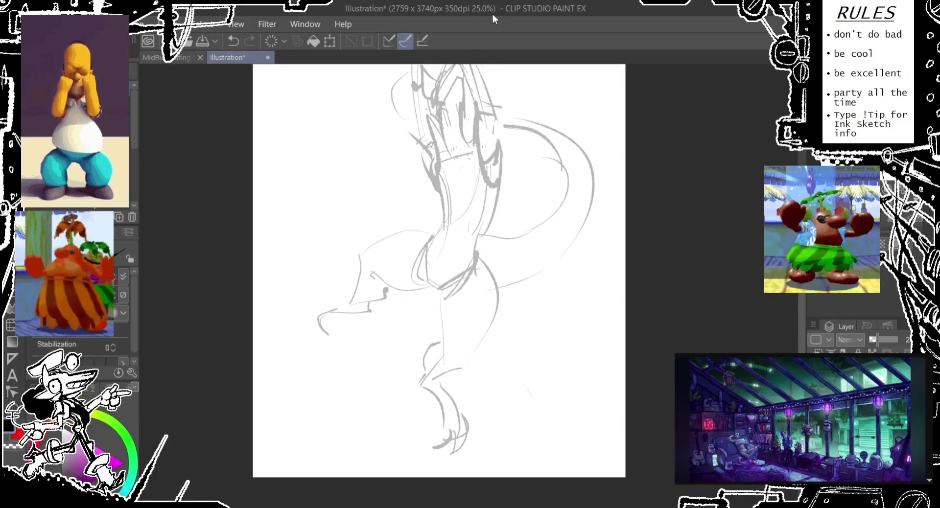
drag(427, 179, 416, 210)
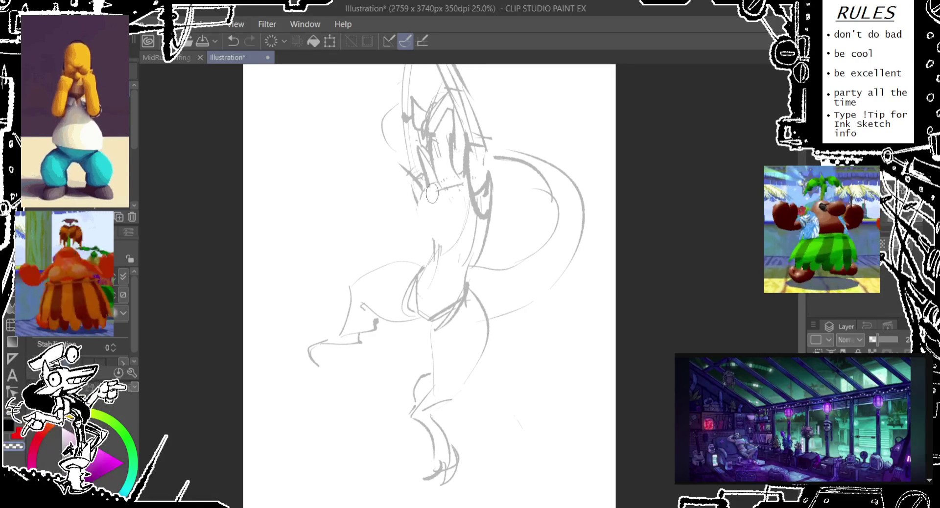
drag(469, 158, 461, 206)
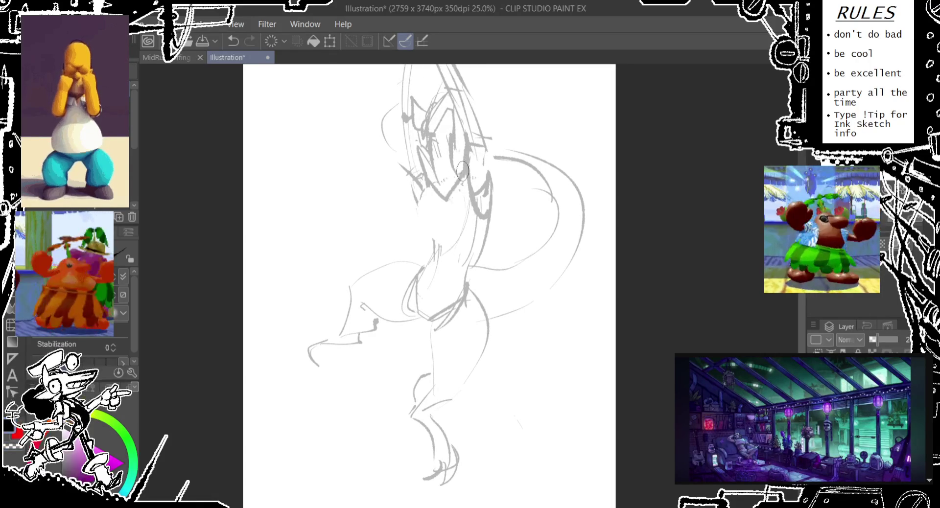
key(ctrl+z)
drag(467, 154, 453, 206)
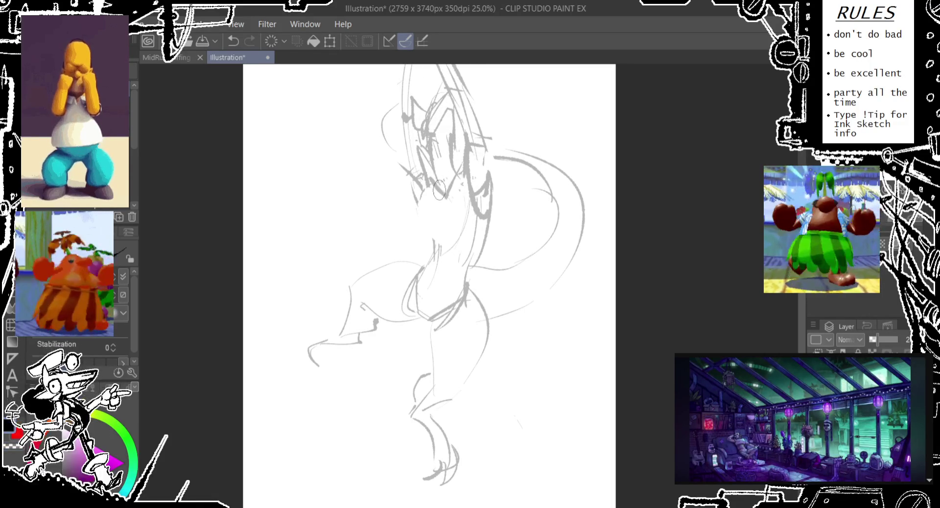
key(ctrl+z)
drag(437, 180, 426, 203)
mouse_move(470, 152)
mouse_down()
mouse_move(448, 203)
mouse_move(448, 250)
mouse_up()
key(ctrl+z)
key(ctrl+z)
drag(445, 186, 446, 223)
key(ctrl+z)
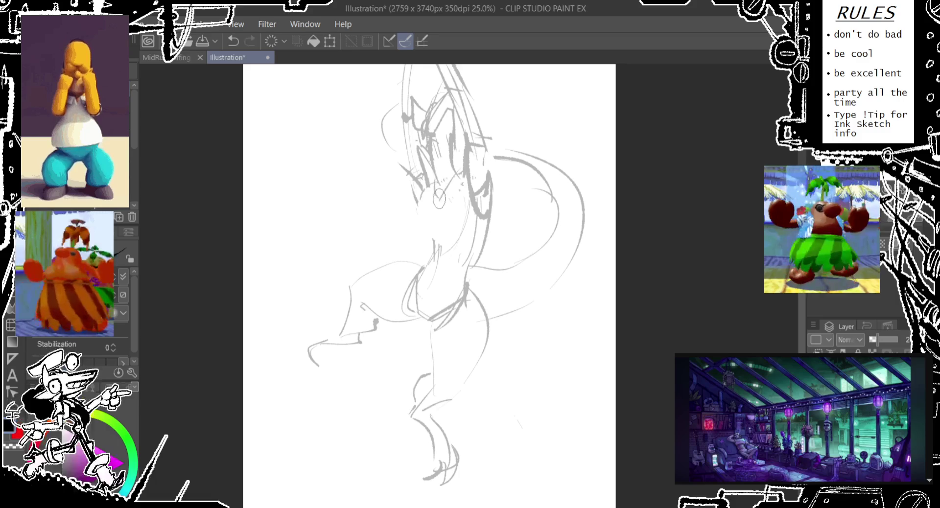
- Sketch curved strokes across the chest and upper body
drag(443, 212, 447, 247)
key(ctrl+z)
mouse_move(443, 193)
mouse_down()
mouse_move(444, 229)
mouse_move(478, 250)
mouse_up()
key(ctrl+z)
key(ctrl+z)
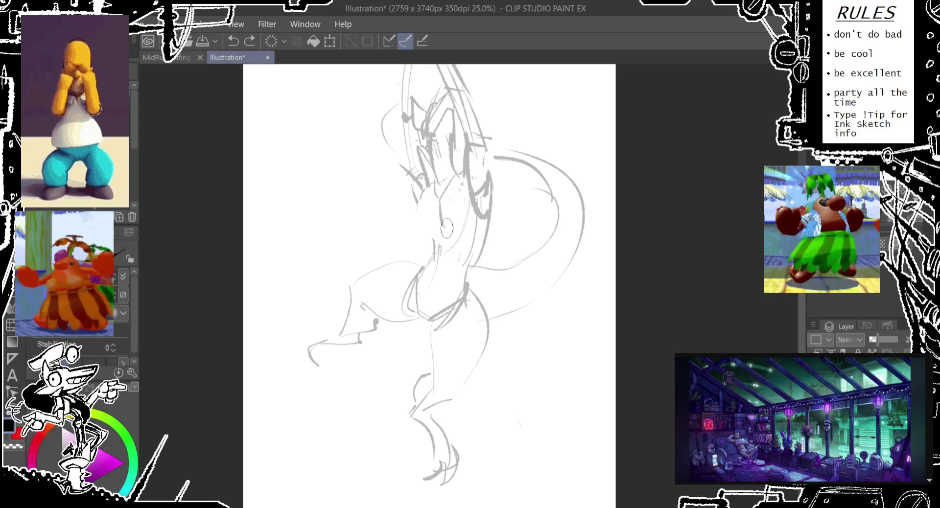
drag(448, 220, 482, 254)
drag(487, 179, 482, 257)
drag(489, 169, 479, 260)
key(ctrl+z)
mouse_move(447, 221)
mouse_down()
mouse_move(447, 240)
mouse_move(448, 232)
mouse_up()
- Redraw the curve along the side of the torso
key(ctrl+z)
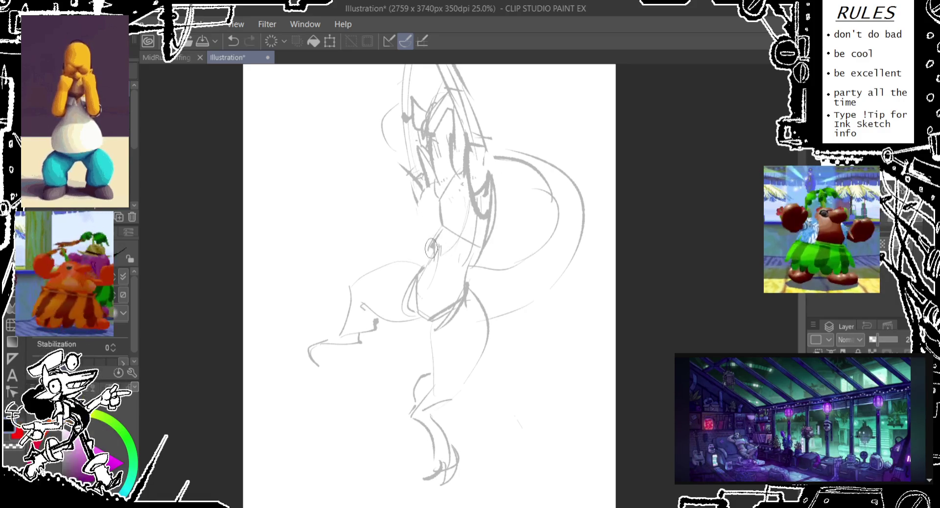
drag(421, 182, 425, 247)
key(ctrl+z)
drag(419, 186, 431, 250)
key(ctrl+z)
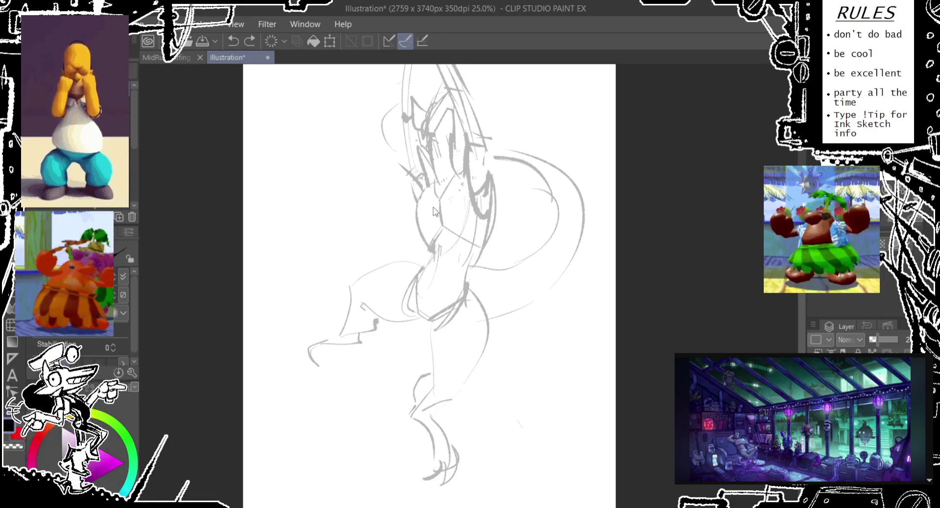
drag(420, 197, 431, 247)
drag(420, 183, 424, 255)
key(ctrl+z)
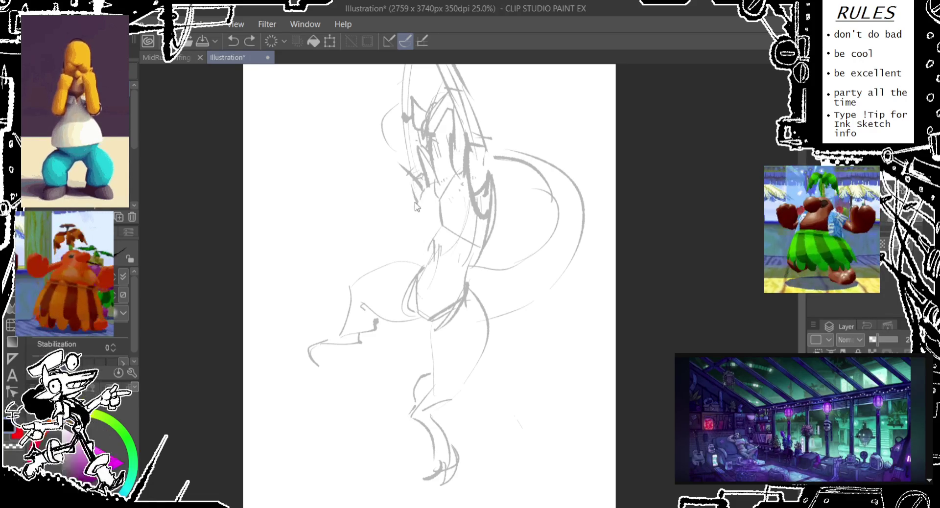
drag(416, 204, 421, 240)
drag(419, 186, 422, 245)
key(ctrl+z)
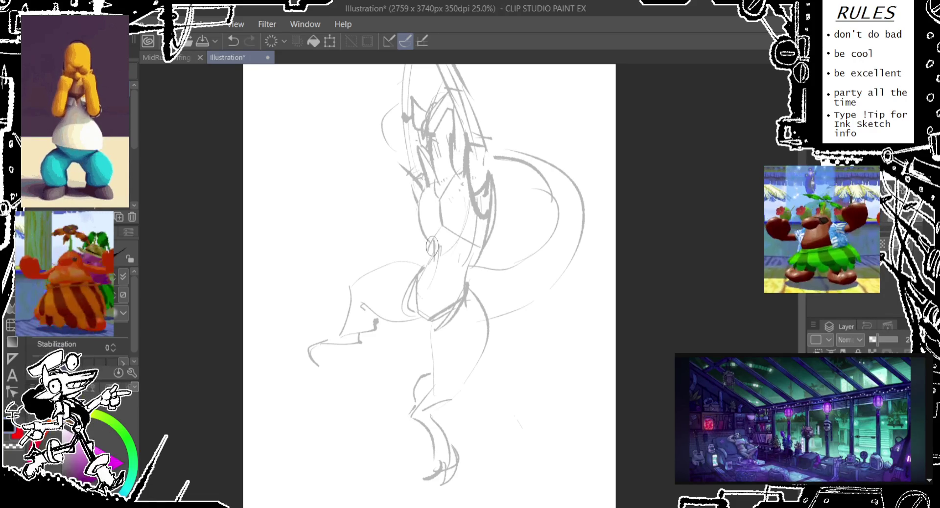
mouse_move(421, 189)
mouse_down()
mouse_move(429, 242)
mouse_move(495, 193)
mouse_up()
key(ctrl+z)
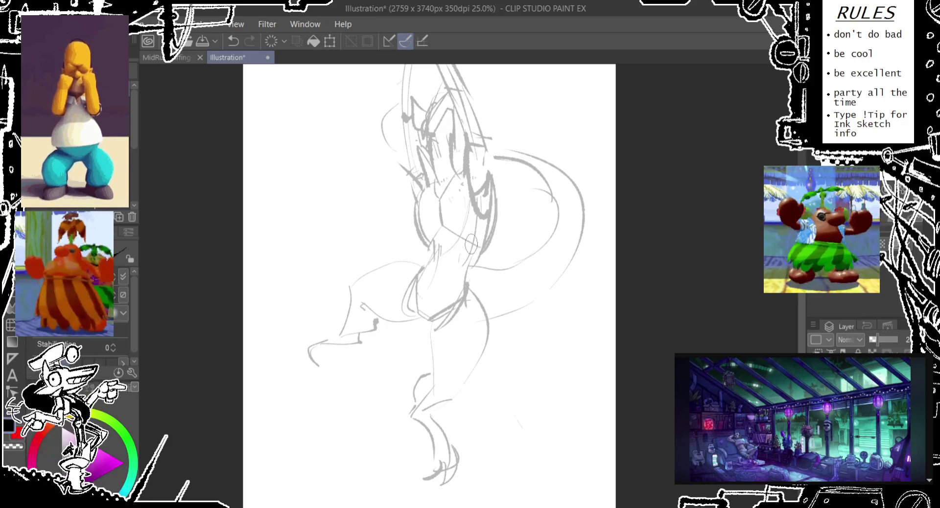
- Pan the view to frame the figure from its top
drag(474, 252, 410, 192)
drag(318, 155, 297, 302)
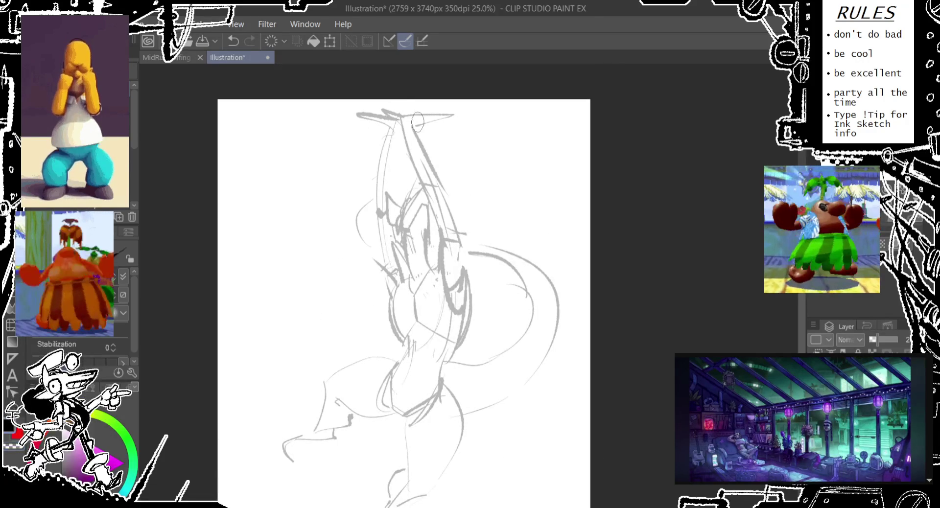
scroll(425, 113, down, 1)
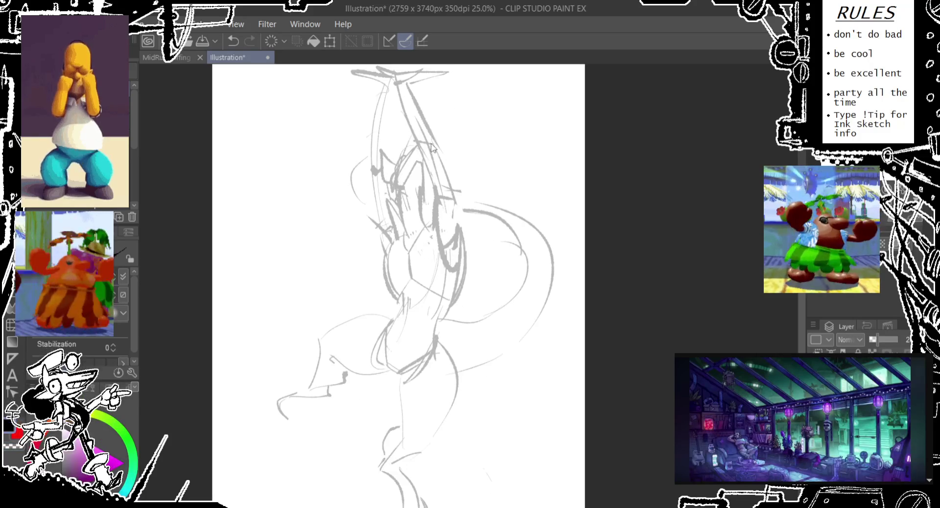
scroll(432, 141, down, 1)
mouse_move(432, 140)
mouse_down()
mouse_move(432, 165)
mouse_move(404, 106)
mouse_up()
- Lasso the entire sketch, scale it up to 116%, and clear the selection
mouse_move(248, 276)
mouse_down()
mouse_move(555, 142)
mouse_move(444, 132)
mouse_move(444, 255)
mouse_up()
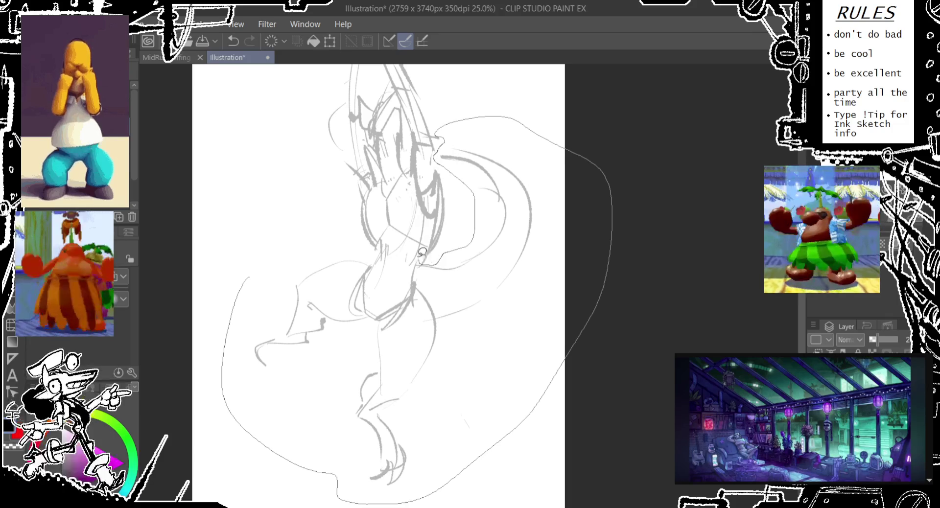
drag(422, 255, 244, 284)
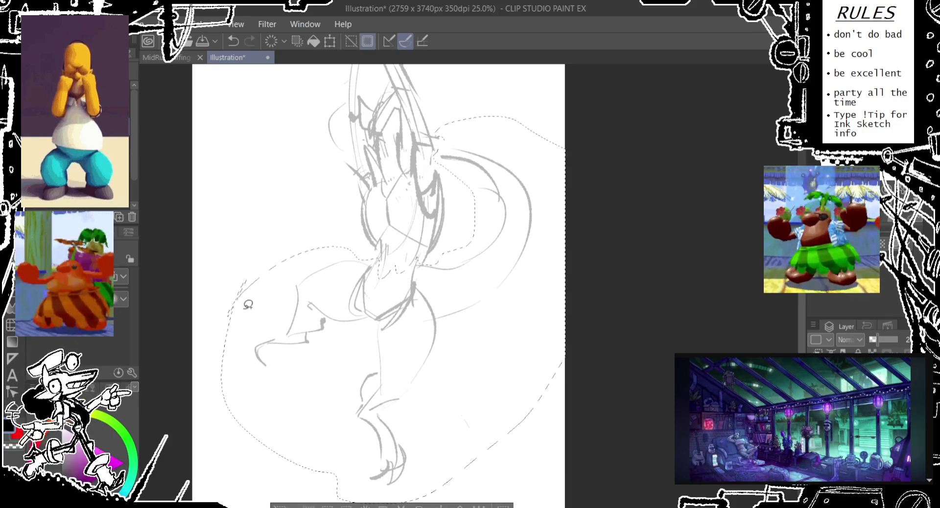
key(ctrl+t)
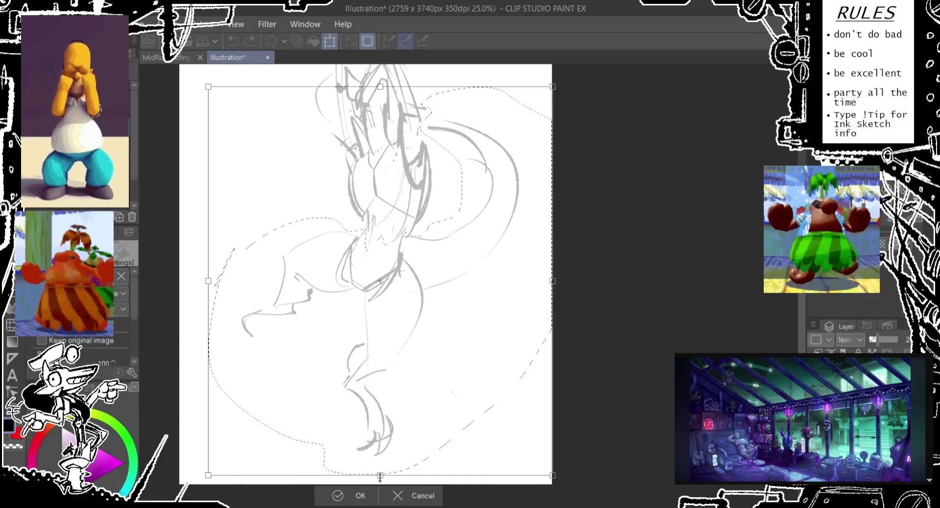
drag(380, 475, 380, 504)
drag(386, 458, 397, 436)
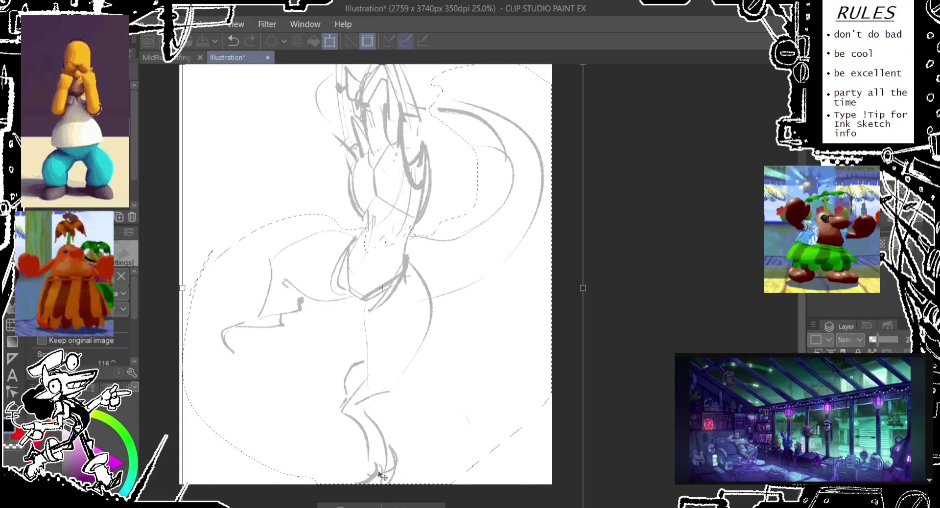
key(Return)
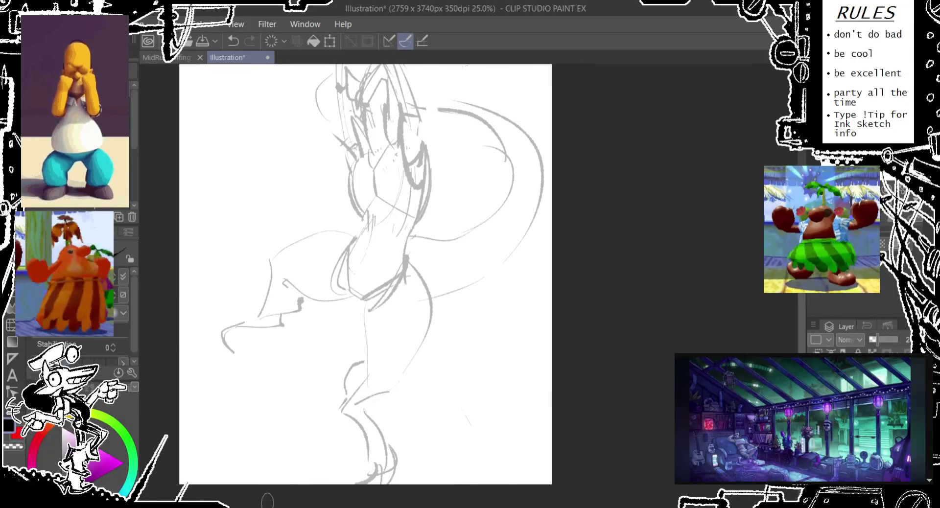
key(ctrl+d)
drag(367, 216, 373, 322)
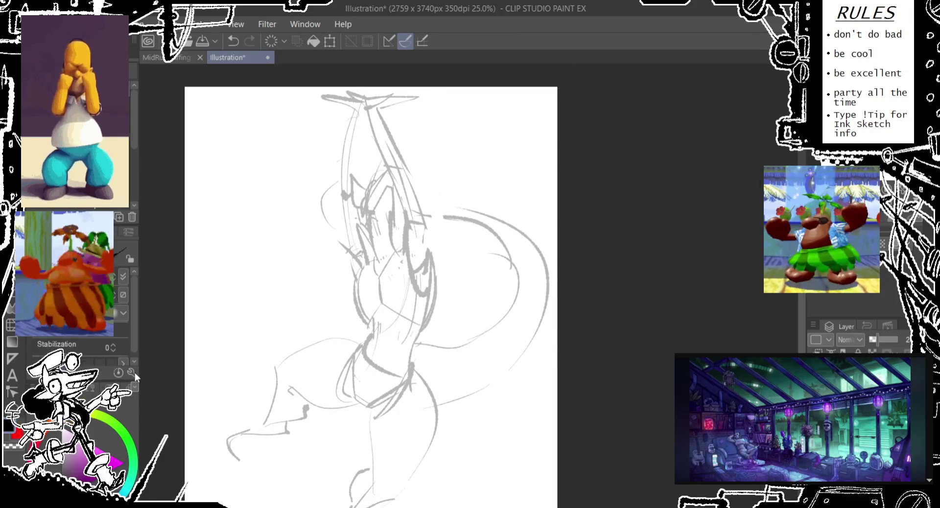
- Extend the canvas top edge and both sides to reach 2800 × 3900 px
key(ctrl+alt+c)
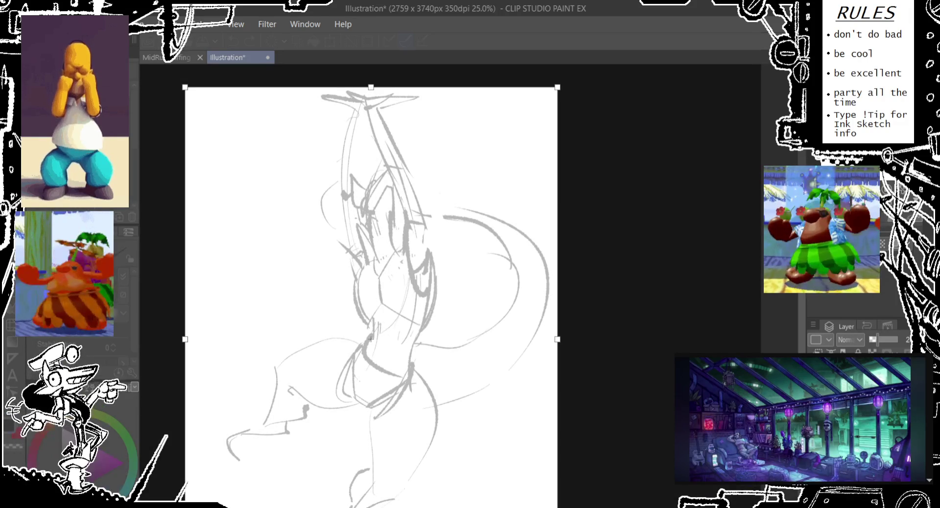
drag(371, 87, 371, 76)
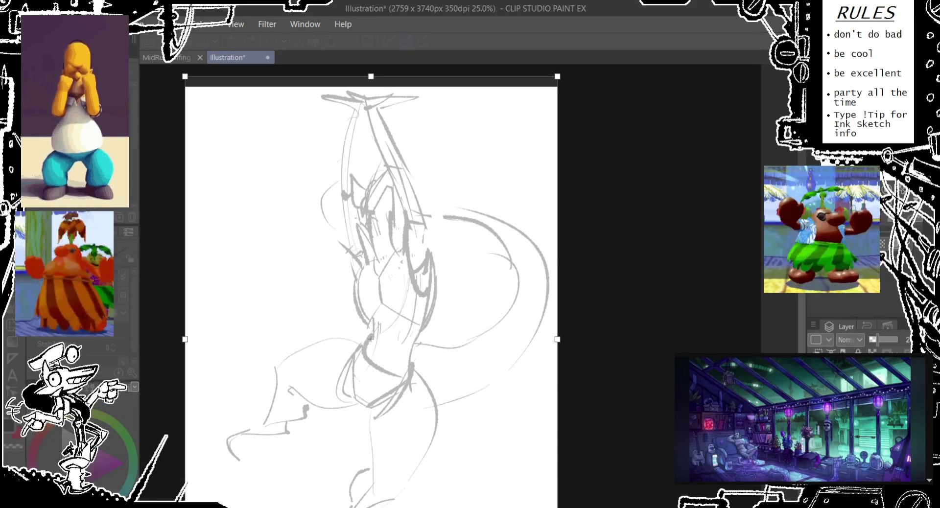
drag(557, 338, 561, 338)
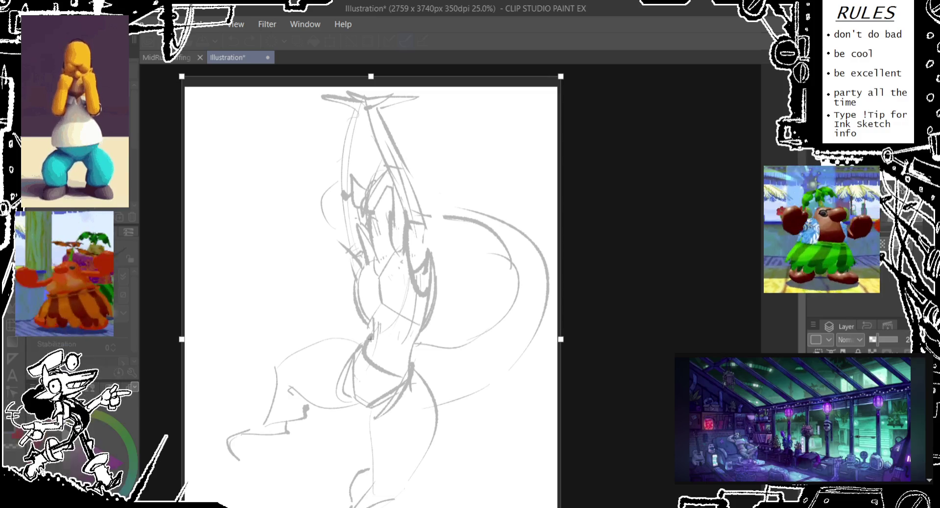
key(Return)
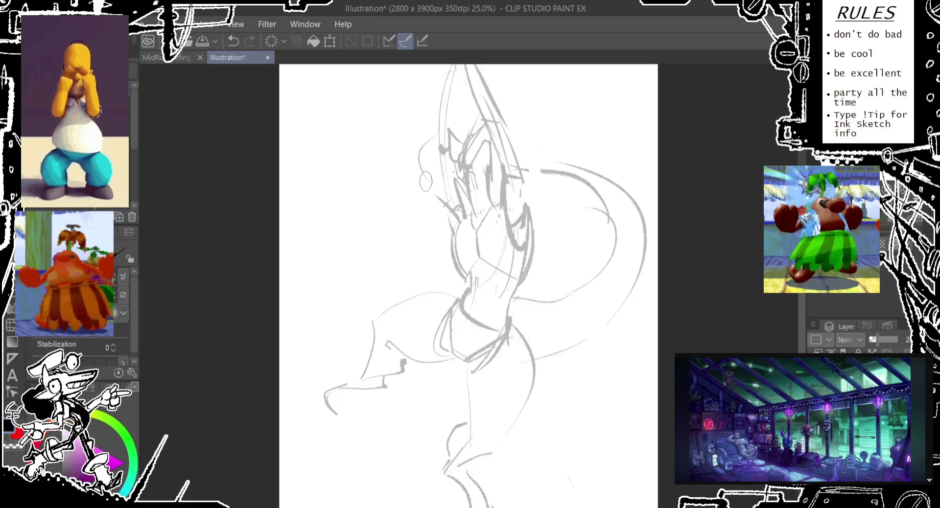
- Move the sketch left on the canvas and retrace strokes along the legs
mouse_move(465, 214)
mouse_down()
mouse_move(446, 214)
mouse_move(437, 240)
mouse_move(396, 269)
mouse_up()
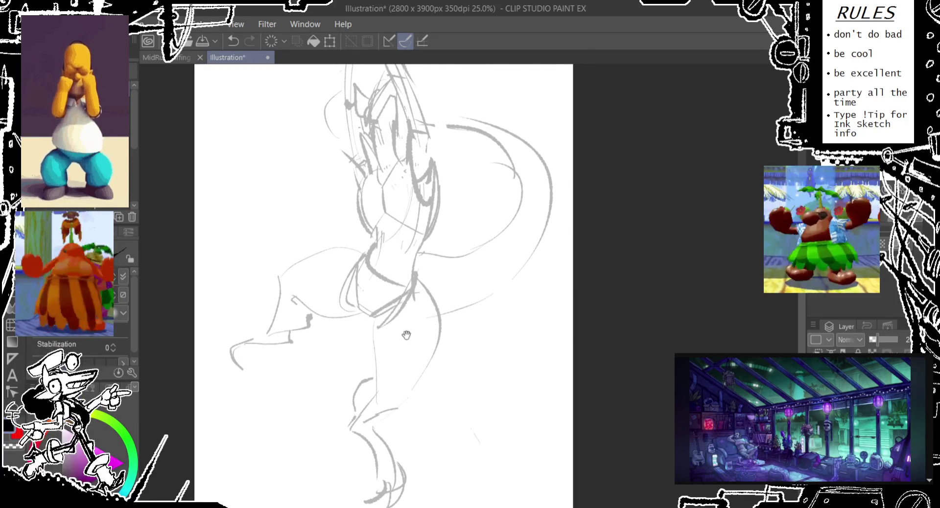
drag(404, 309, 391, 282)
mouse_move(408, 250)
mouse_down()
mouse_move(422, 287)
mouse_move(397, 382)
mouse_up()
key(ctrl+z)
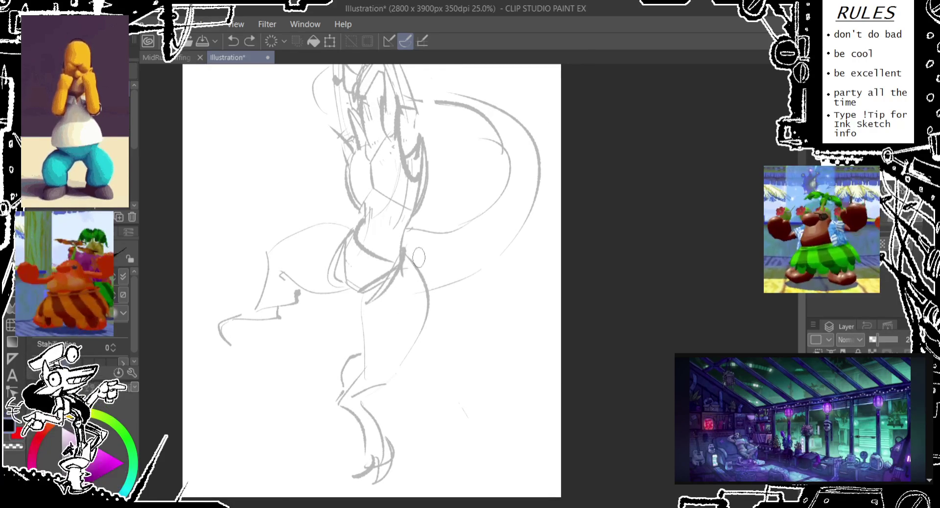
mouse_move(410, 252)
mouse_down()
mouse_move(389, 384)
mouse_move(376, 292)
mouse_move(364, 392)
mouse_up()
key(ctrl+z)
key(ctrl+z)
mouse_move(364, 301)
mouse_down()
mouse_move(357, 368)
mouse_move(414, 380)
mouse_move(353, 387)
mouse_move(361, 307)
mouse_move(366, 384)
mouse_move(405, 387)
mouse_up()
key(ctrl+z)
key(ctrl+z)
key(ctrl+z)
key(ctrl+z)
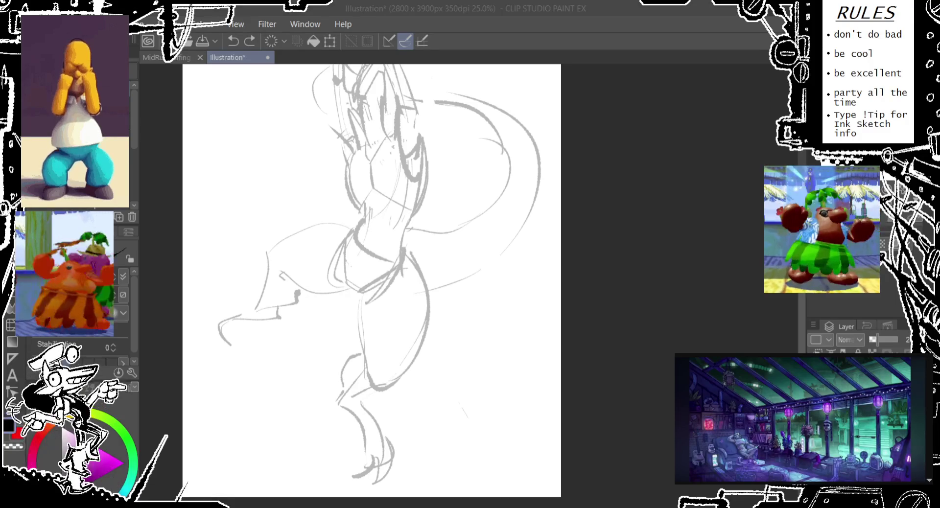
- Erase the old hook-shaped arm and redraw a pointed arm left of the torso
key(alt+Tab)
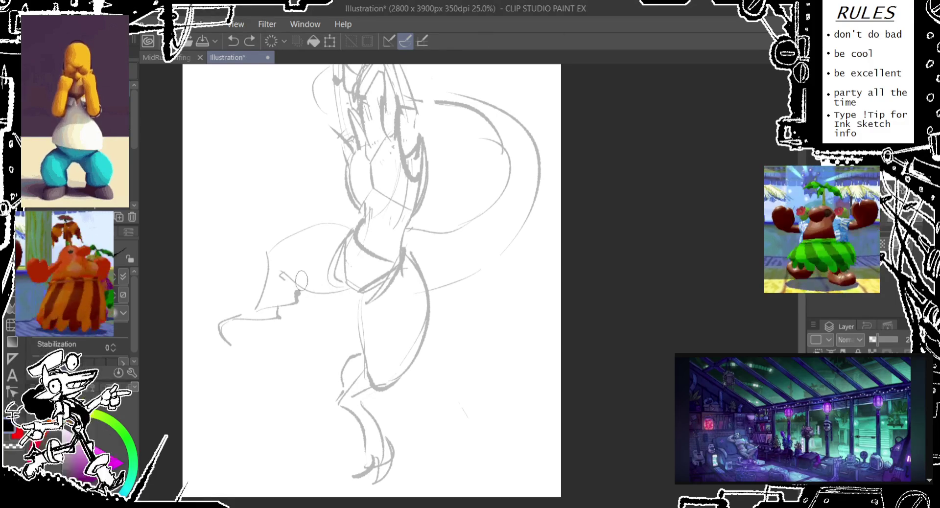
drag(298, 288, 247, 303)
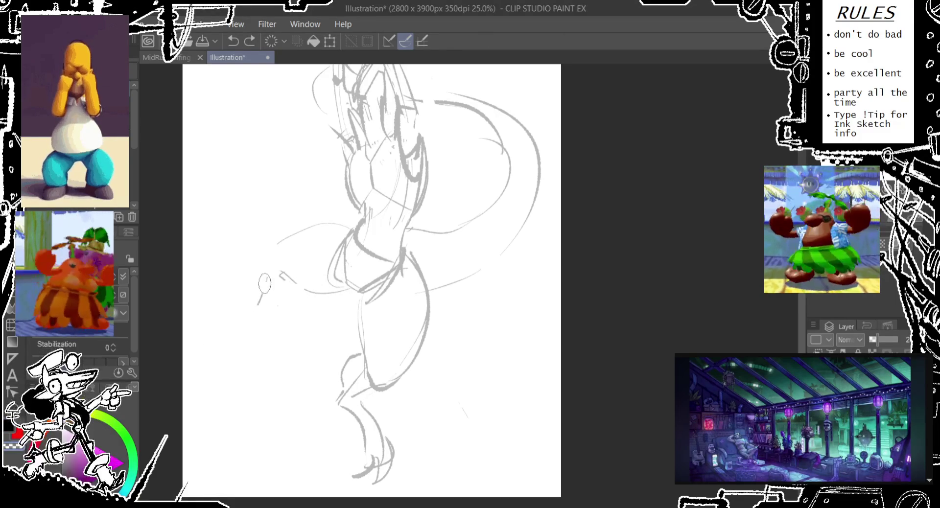
drag(294, 233, 294, 289)
key(ctrl+z)
mouse_move(294, 231)
mouse_down()
mouse_move(291, 284)
mouse_move(243, 274)
mouse_move(293, 287)
mouse_move(205, 295)
mouse_move(257, 262)
mouse_up()
key(ctrl+z)
scroll(235, 278, up, 3)
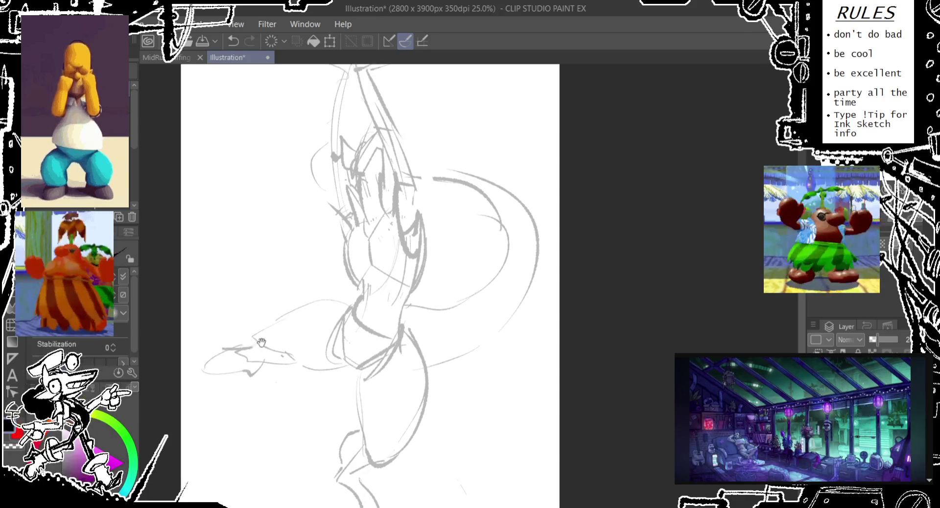
- Erase the left hand and forearm and redraw the arm curving down from the torso
mouse_move(252, 342)
mouse_down()
mouse_move(208, 351)
mouse_move(194, 333)
mouse_move(208, 362)
mouse_up()
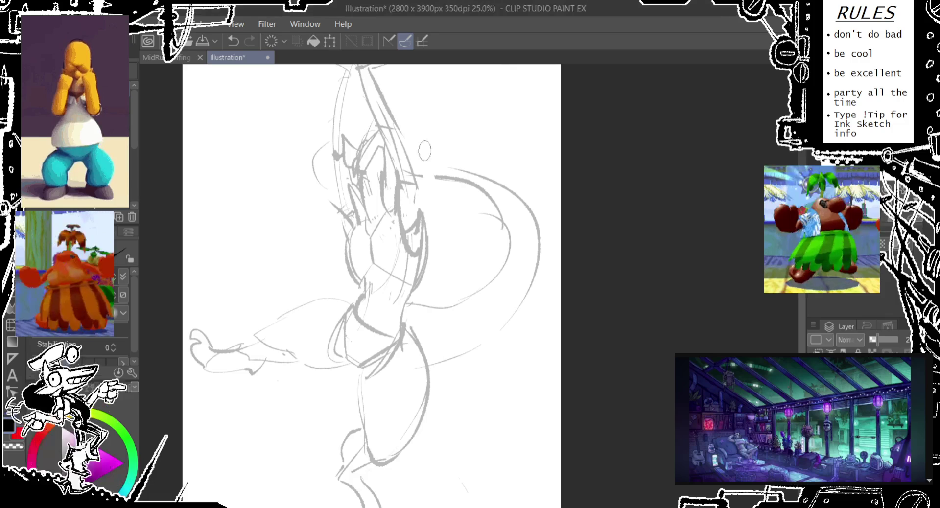
scroll(362, 269, down, 2)
key(ctrl+z)
key(ctrl+z)
key(ctrl+z)
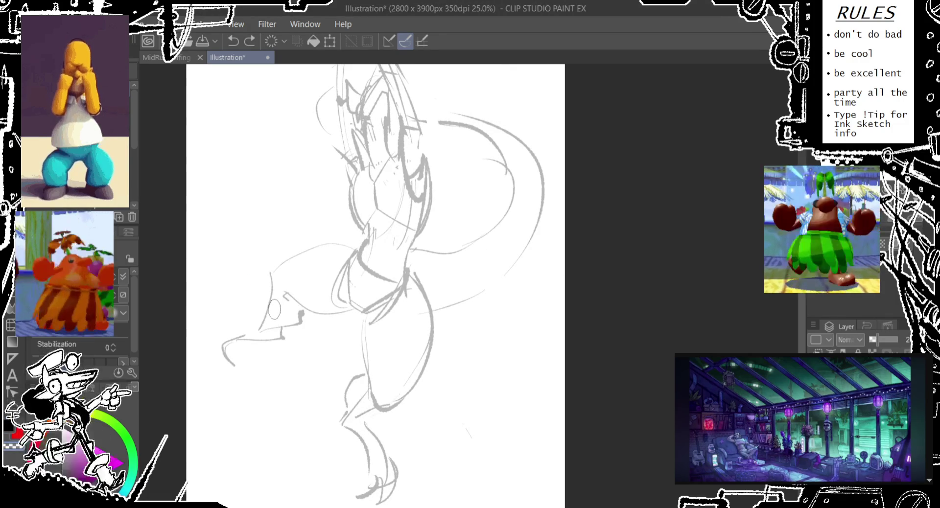
mouse_move(286, 279)
mouse_down()
mouse_move(275, 269)
mouse_move(240, 340)
mouse_move(282, 293)
mouse_move(290, 320)
mouse_up()
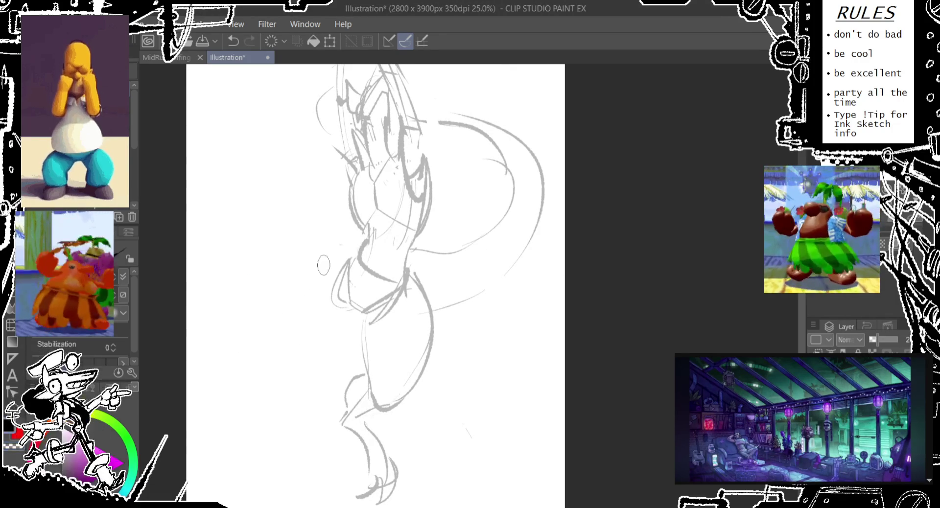
drag(348, 249, 292, 422)
key(ctrl+z)
mouse_move(337, 256)
mouse_down()
mouse_move(294, 391)
mouse_move(333, 402)
mouse_move(360, 308)
mouse_move(323, 396)
mouse_up()
key(ctrl+z)
key(ctrl+z)
mouse_move(337, 257)
mouse_down()
mouse_move(310, 393)
mouse_move(354, 317)
mouse_up()
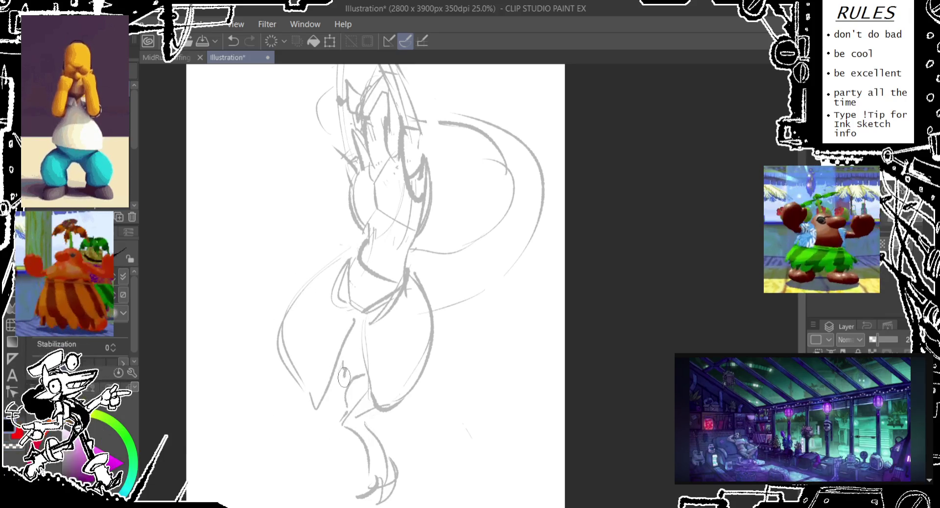
- Add lower-leg lines below the knee, then pan up to the top of the figure
mouse_move(336, 400)
mouse_down()
mouse_move(338, 493)
mouse_move(318, 506)
mouse_up()
scroll(294, 414, down, 1)
key(ctrl+z)
key(ctrl+z)
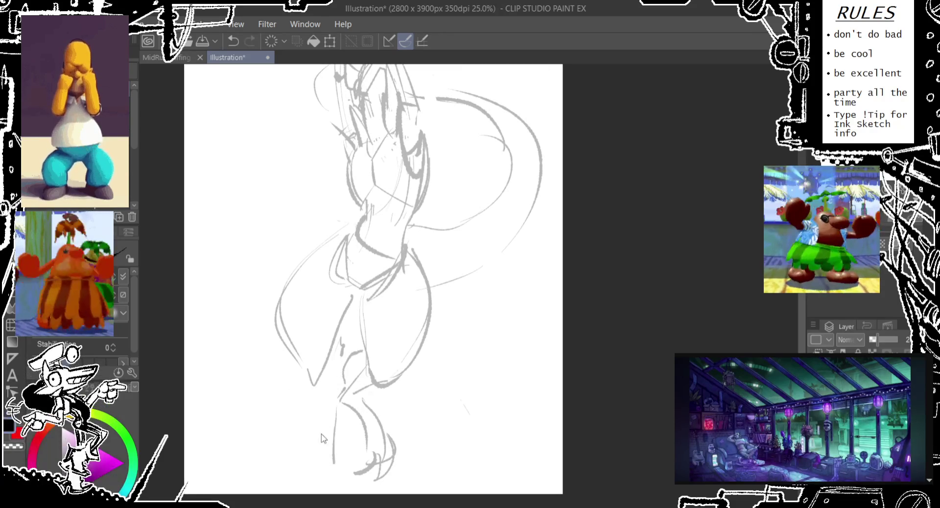
mouse_move(319, 390)
mouse_down()
mouse_move(329, 432)
mouse_move(314, 492)
mouse_up()
drag(341, 407, 338, 495)
mouse_move(322, 235)
mouse_down()
mouse_move(304, 367)
mouse_move(307, 327)
mouse_up()
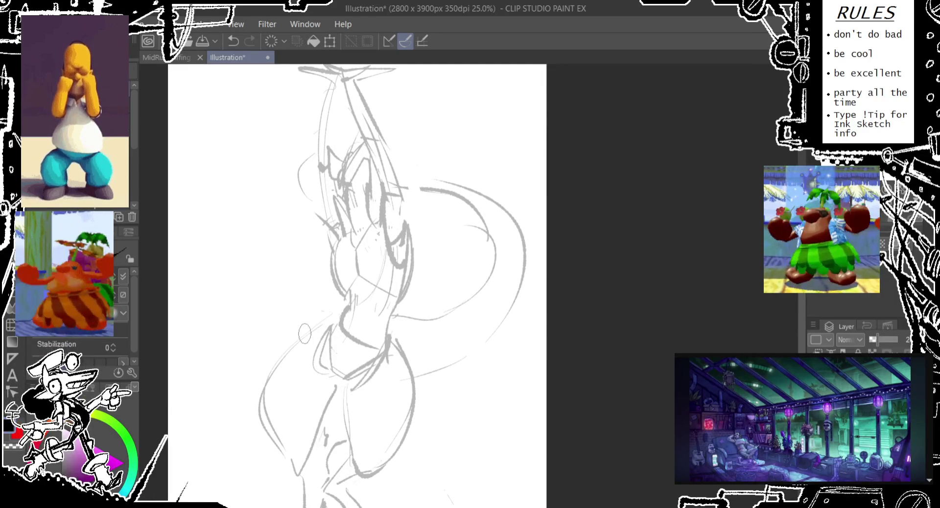
drag(304, 333, 301, 348)
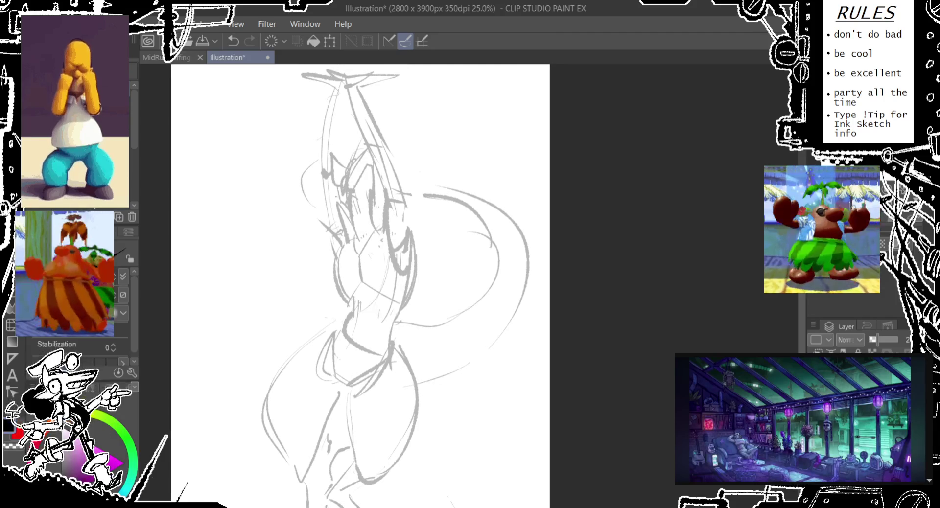
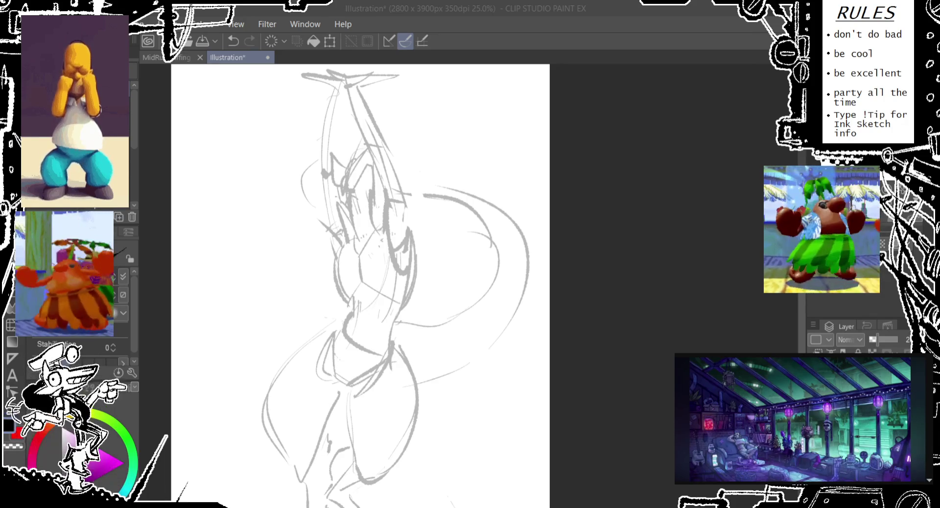
- Sketch the face and head outline under the raised arms, redoing the first face stroke
click(516, 70)
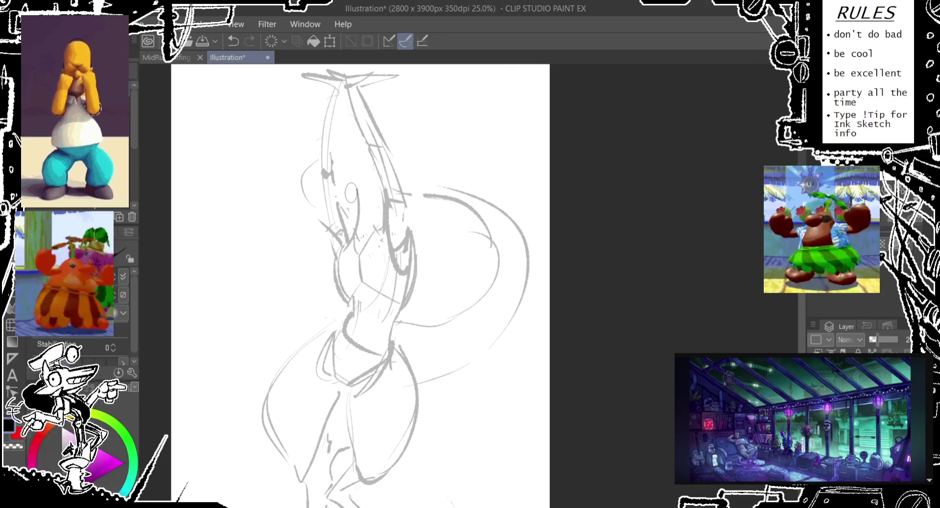
mouse_move(354, 159)
mouse_down()
mouse_move(318, 212)
mouse_move(335, 232)
mouse_up()
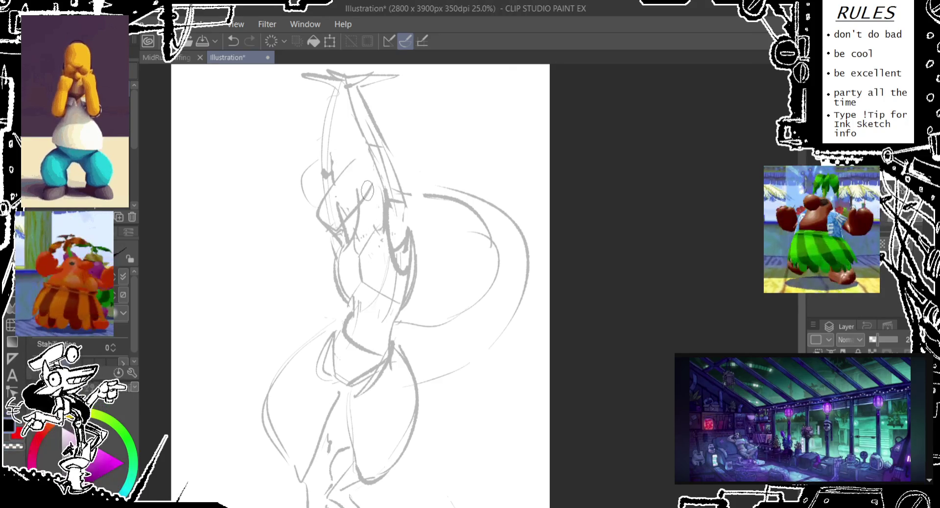
key(ctrl+z)
key(ctrl+z)
mouse_move(357, 168)
mouse_down()
mouse_move(335, 216)
mouse_move(352, 230)
mouse_move(379, 193)
mouse_move(382, 202)
mouse_up()
drag(353, 168, 382, 196)
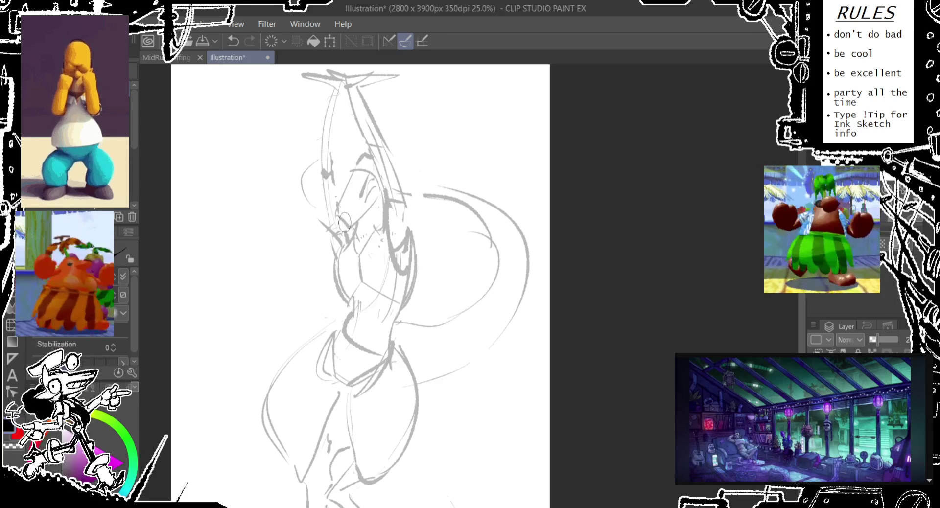
drag(376, 189, 382, 213)
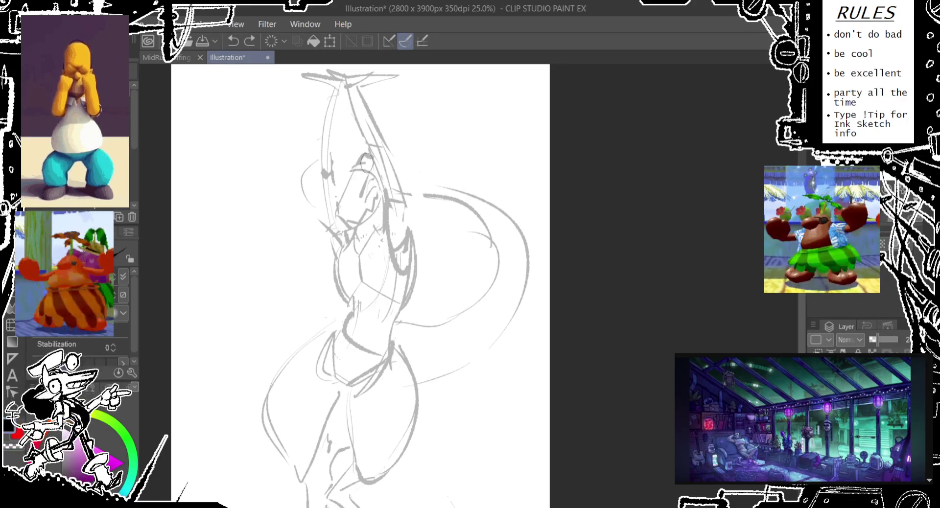
- Try small face details, then strengthen the raised-arm strokes beside the head
drag(359, 163, 363, 164)
key(ctrl+z)
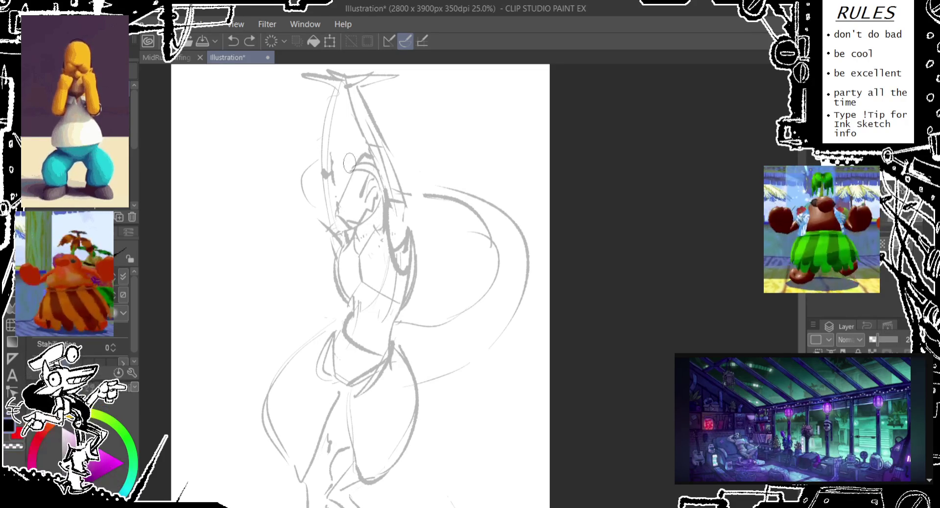
drag(334, 176, 333, 193)
key(ctrl+z)
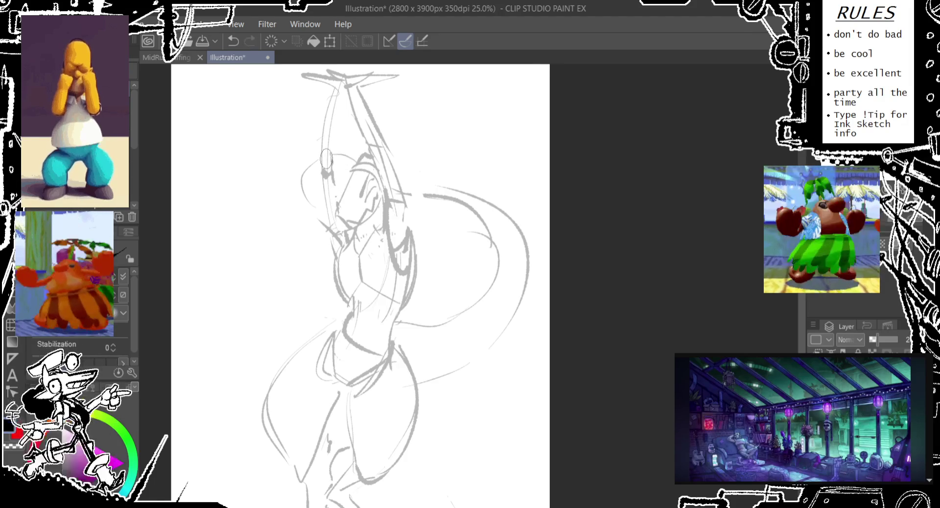
drag(342, 105, 365, 162)
drag(374, 101, 389, 144)
mouse_move(408, 115)
mouse_down()
mouse_move(391, 152)
mouse_move(397, 165)
mouse_move(345, 174)
mouse_up()
key(ctrl+z)
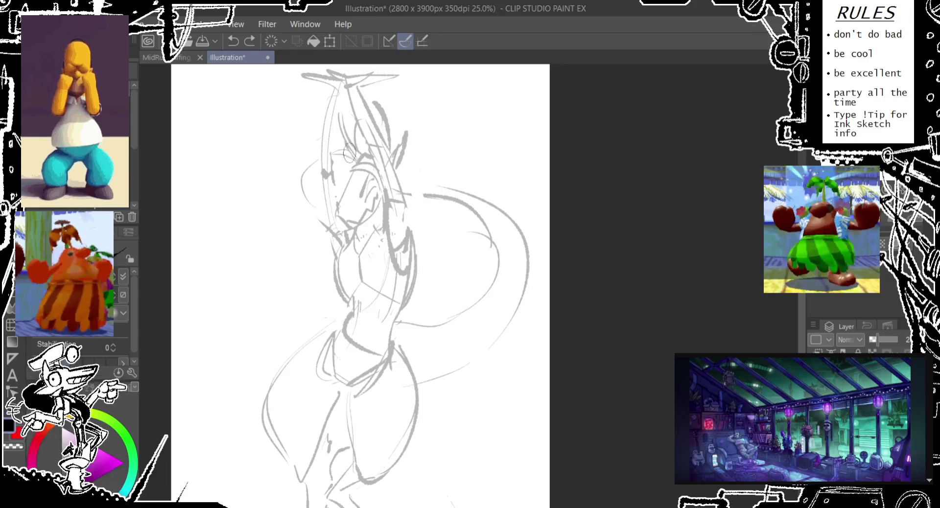
scroll(349, 149, down, 3)
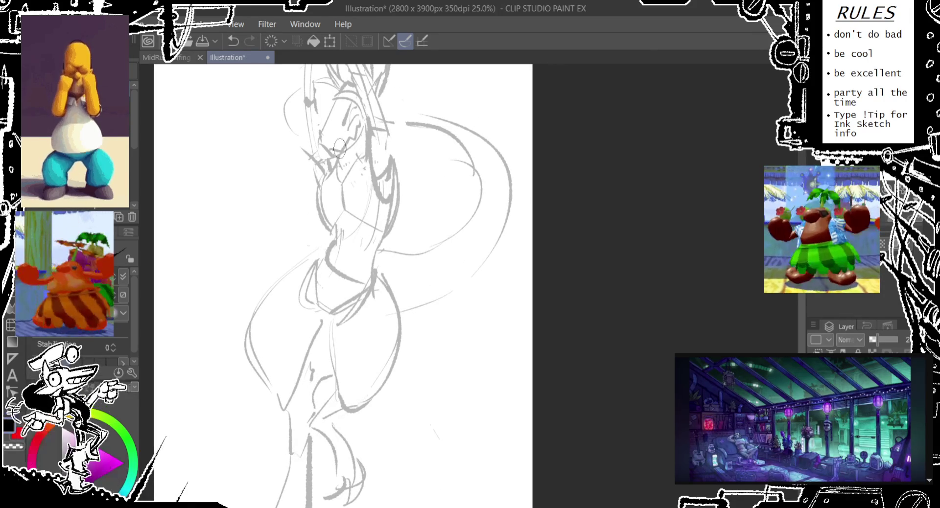
- Rotate and pan the view onto the upper body and sketch strokes beside the torso
drag(441, 245, 575, 246)
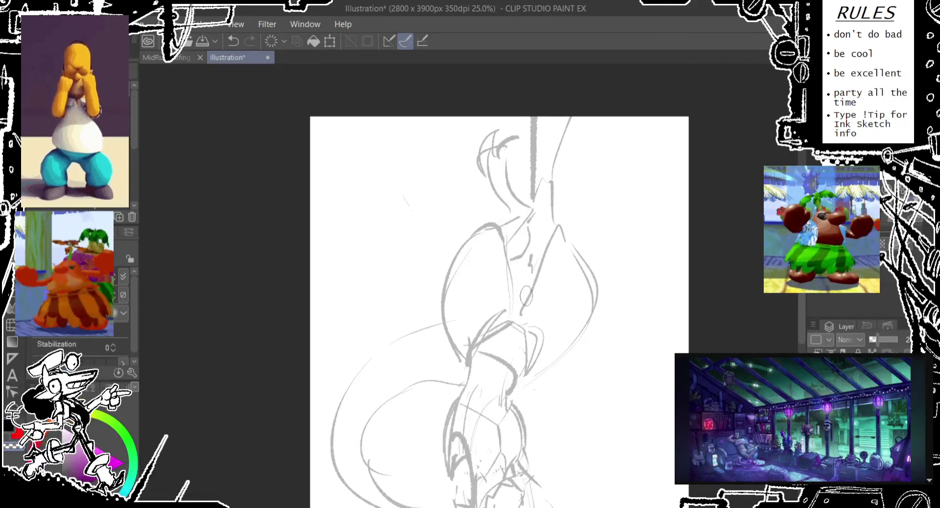
drag(525, 294, 511, 183)
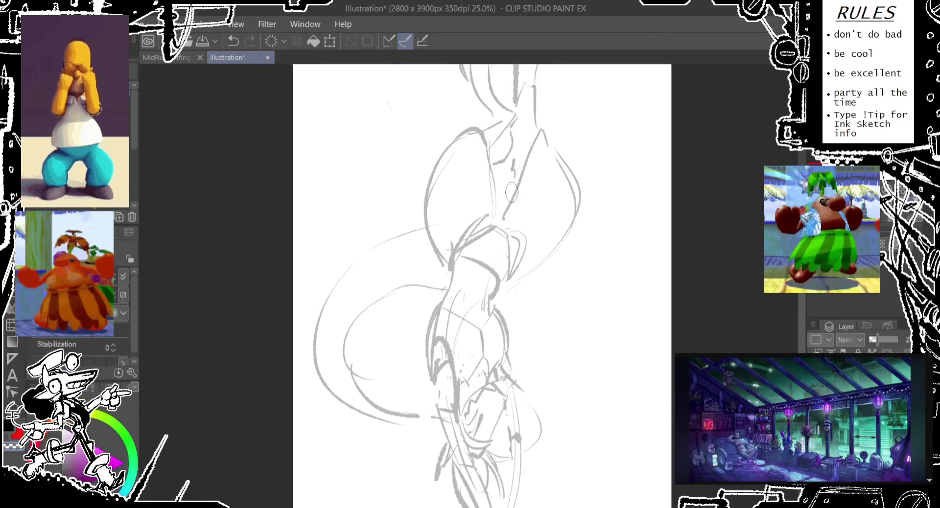
drag(509, 225, 520, 152)
key(ctrl+z)
mouse_move(509, 206)
mouse_down()
mouse_move(507, 238)
mouse_move(532, 169)
mouse_up()
drag(517, 234, 456, 233)
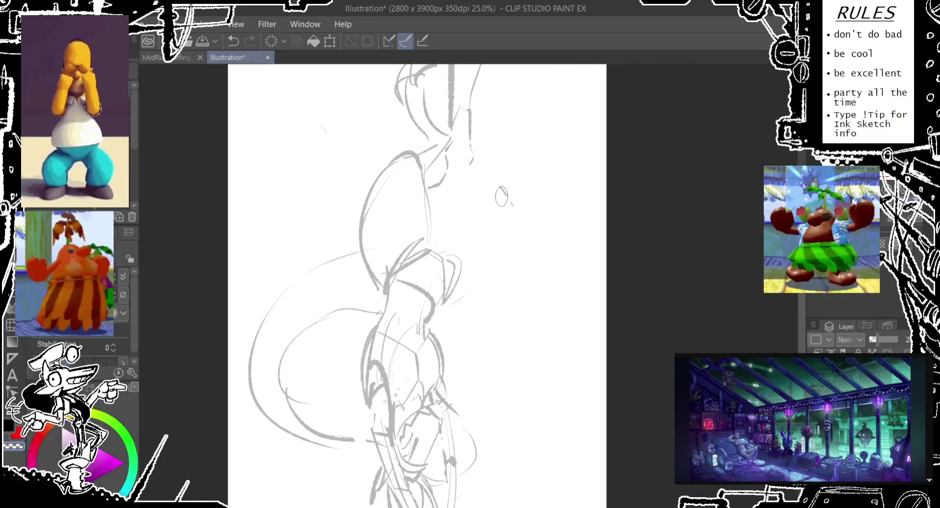
- Try several lines curving down from the neck, undoing the unwanted ones
scroll(477, 196, up, 3)
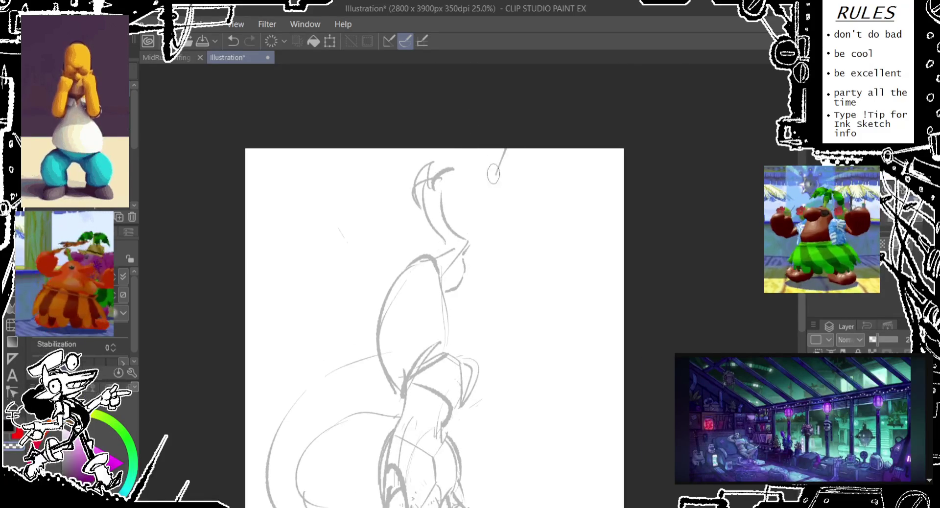
scroll(490, 210, down, 3)
drag(468, 165, 504, 220)
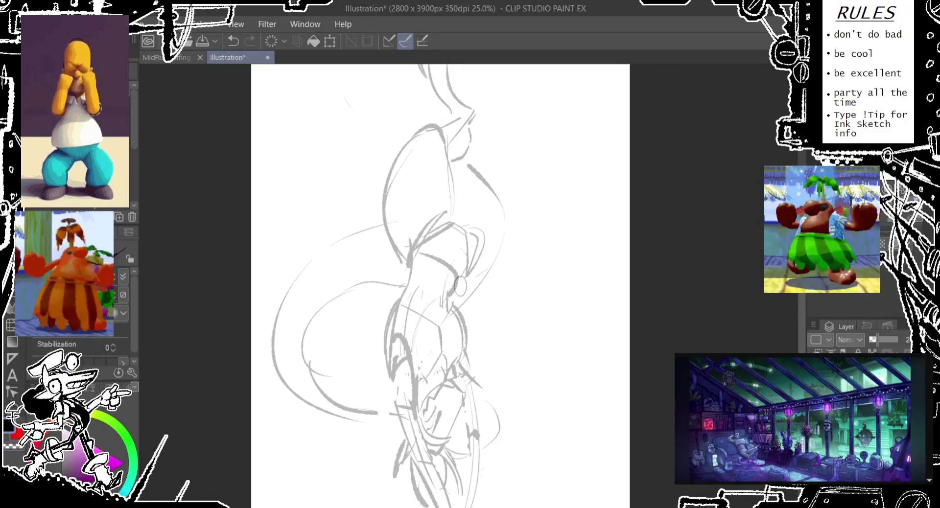
scroll(460, 284, up, 3)
key(ctrl+z)
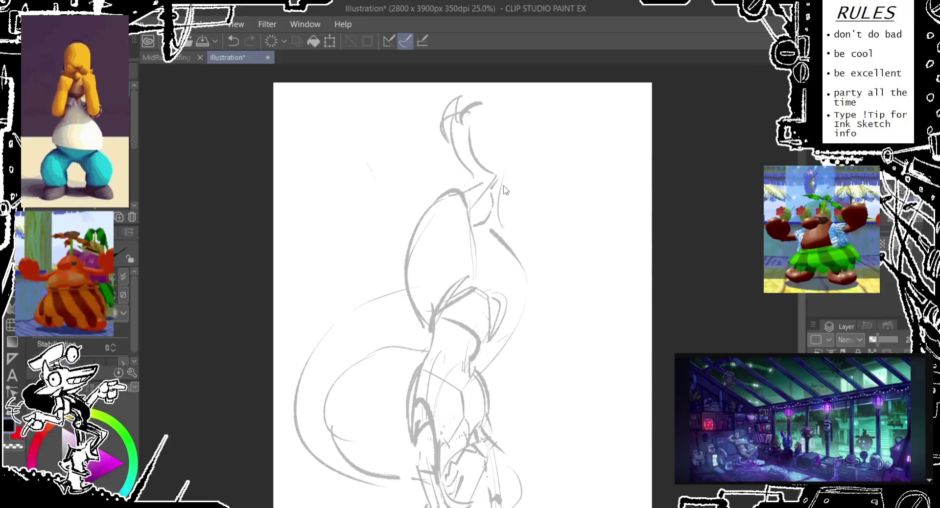
key(ctrl+z)
drag(503, 224, 487, 357)
key(ctrl+z)
key(ctrl+z)
key(ctrl+z)
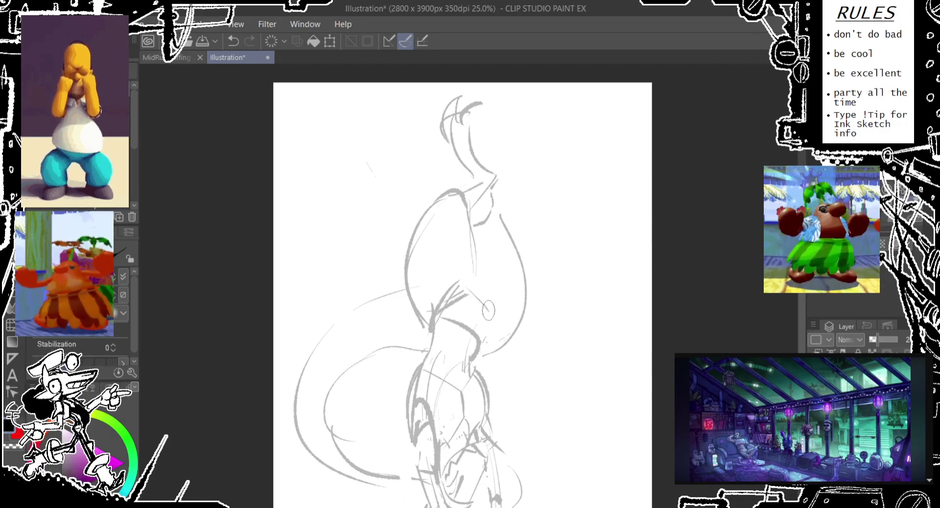
drag(473, 296, 490, 321)
key(ctrl+z)
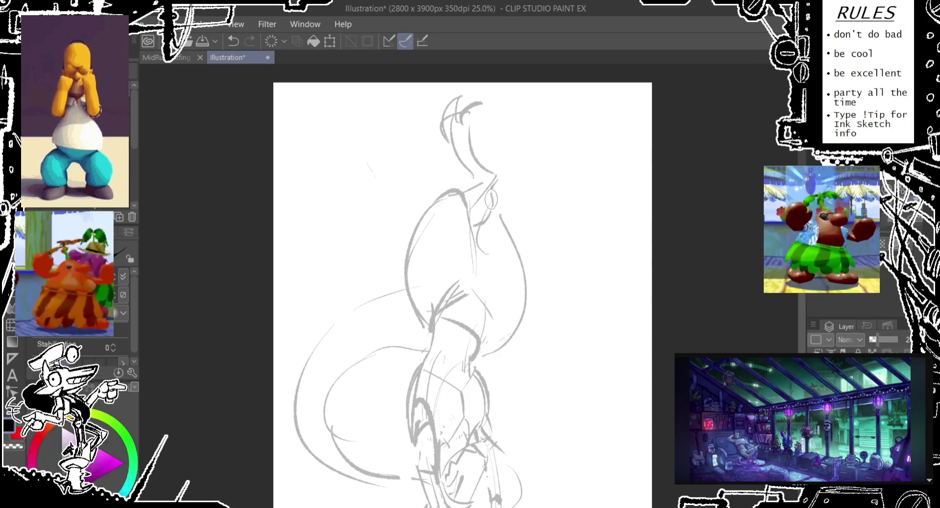
- Redraw the neck line and the curve of the back of the head
drag(491, 199, 505, 171)
key(ctrl+z)
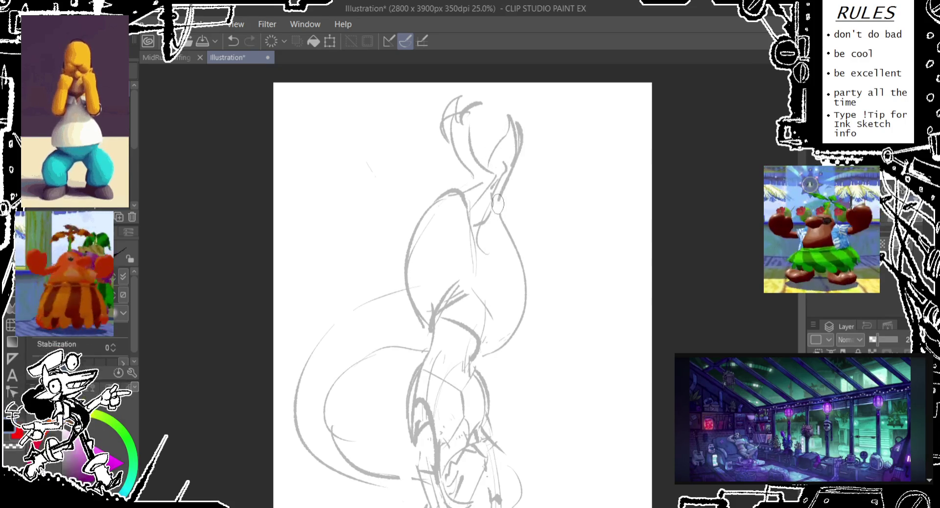
drag(507, 132, 512, 144)
key(ctrl+z)
drag(487, 115, 496, 173)
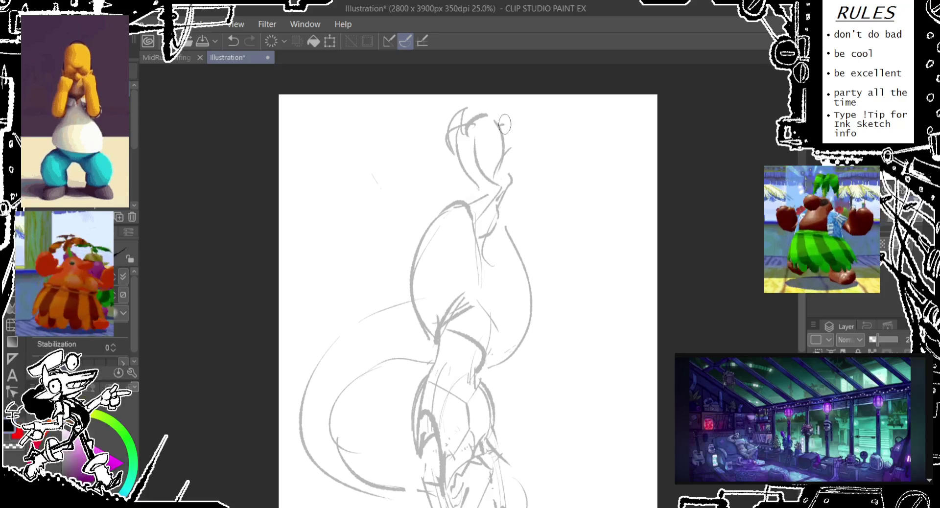
scroll(506, 221, down, 1)
- Scroll up and down to review the figure sketch, then undo the latest pencil stroke
scroll(506, 220, down, 5)
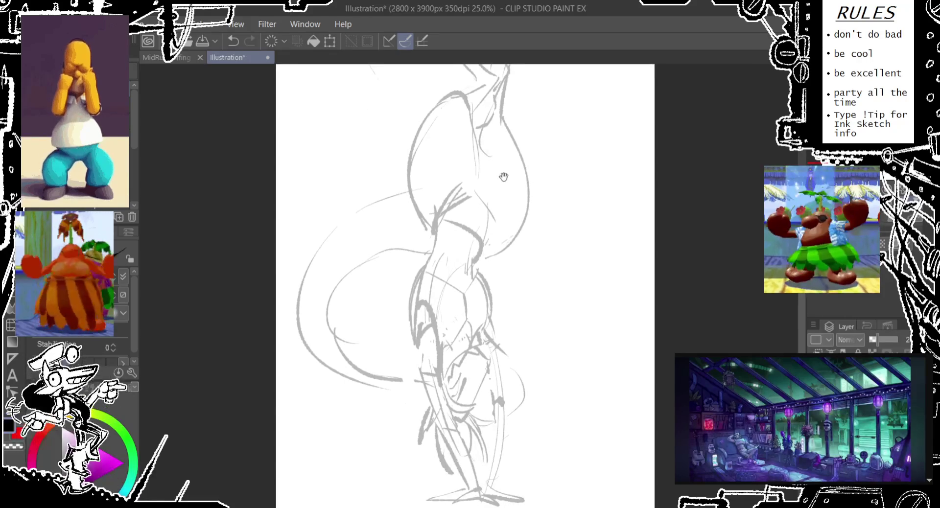
scroll(509, 211, down, 2)
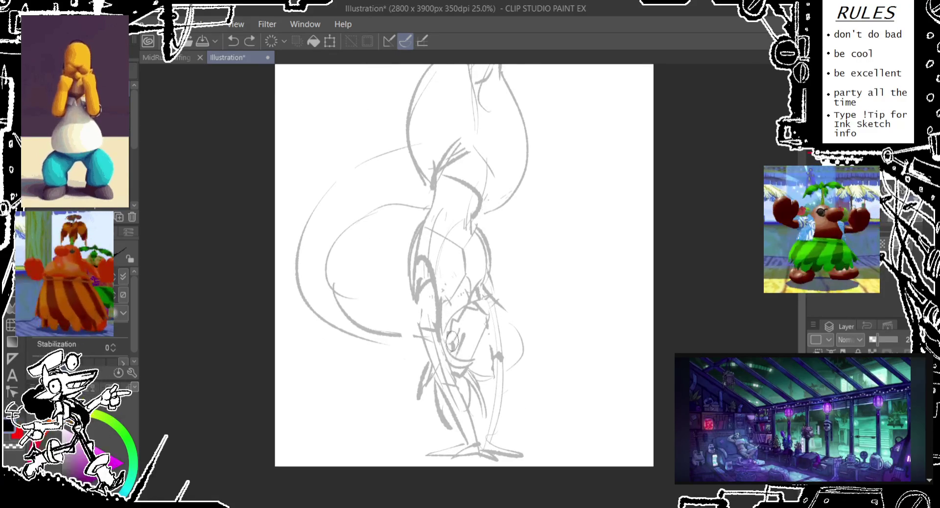
scroll(391, 258, up, 4)
scroll(429, 266, up, 2)
scroll(428, 288, down, 5)
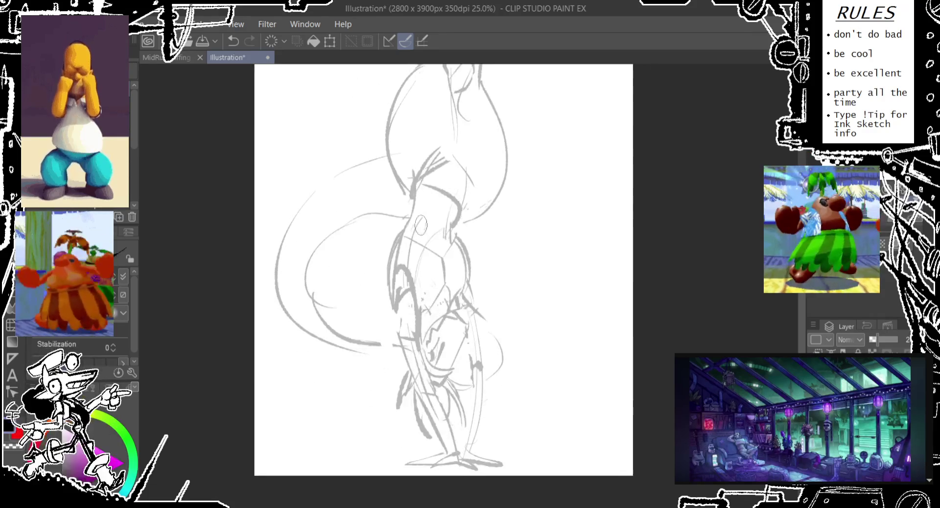
scroll(421, 304, down, 3)
scroll(406, 333, up, 6)
scroll(391, 364, up, 4)
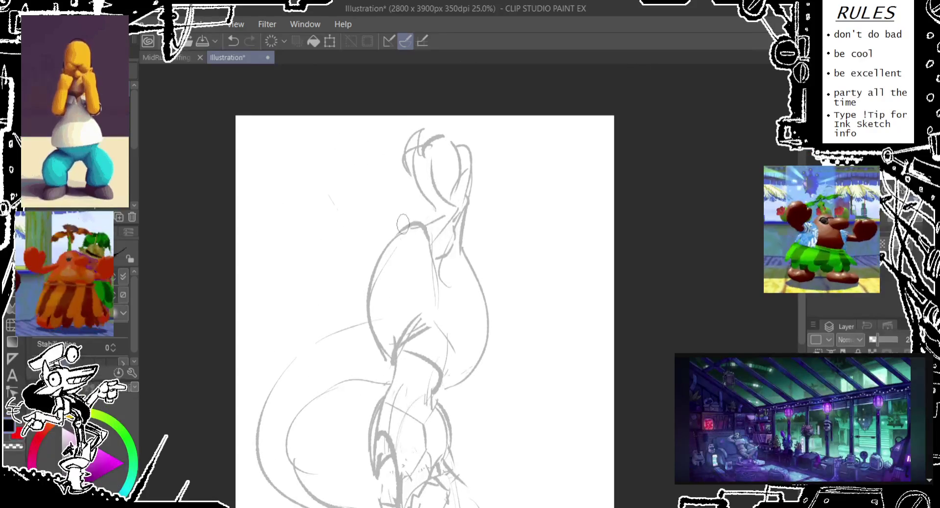
key(ctrl+z)
scroll(465, 196, down, 2)
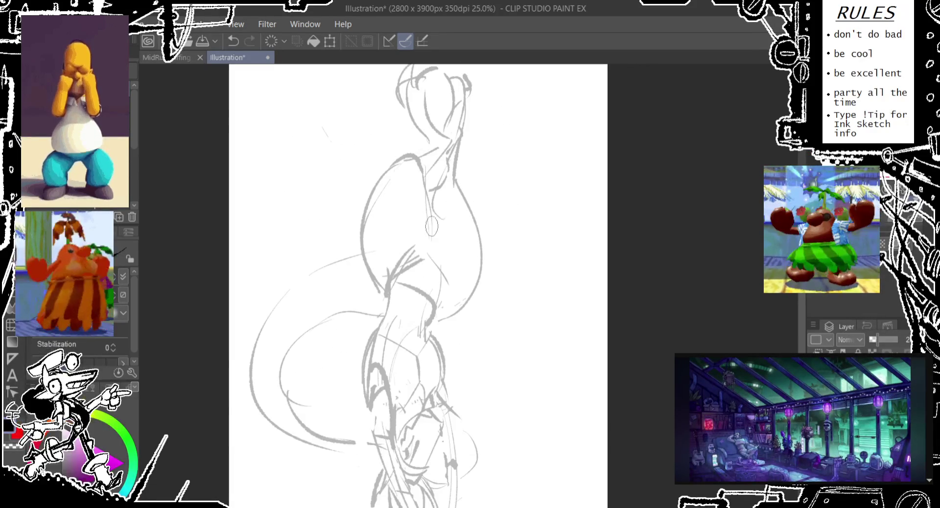
- Retry the line down the chest until one stroke is kept
key(ctrl+z)
mouse_move(425, 221)
mouse_down()
mouse_move(420, 238)
mouse_move(450, 294)
mouse_up()
key(ctrl+z)
drag(438, 216, 447, 321)
key(ctrl+z)
drag(430, 249, 434, 311)
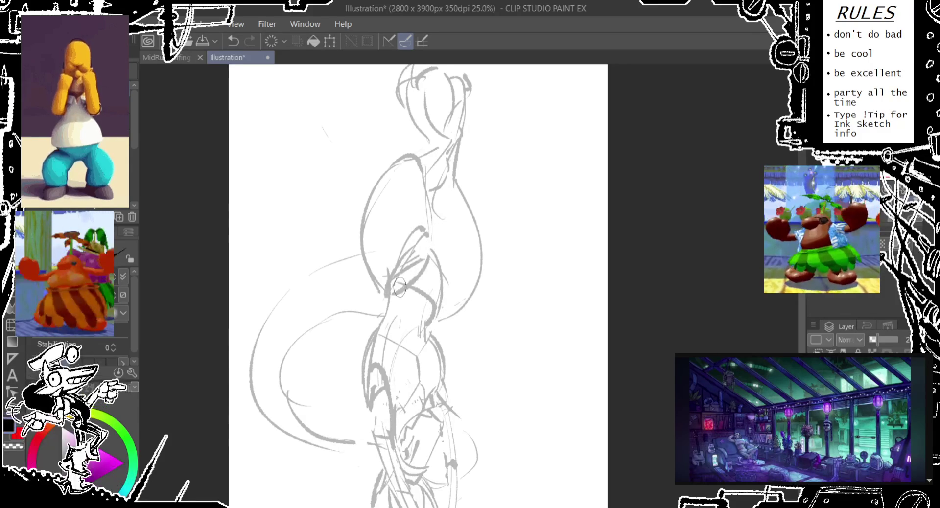
- Pan to the top of the figure and rework the head and neck lines
drag(419, 277, 430, 219)
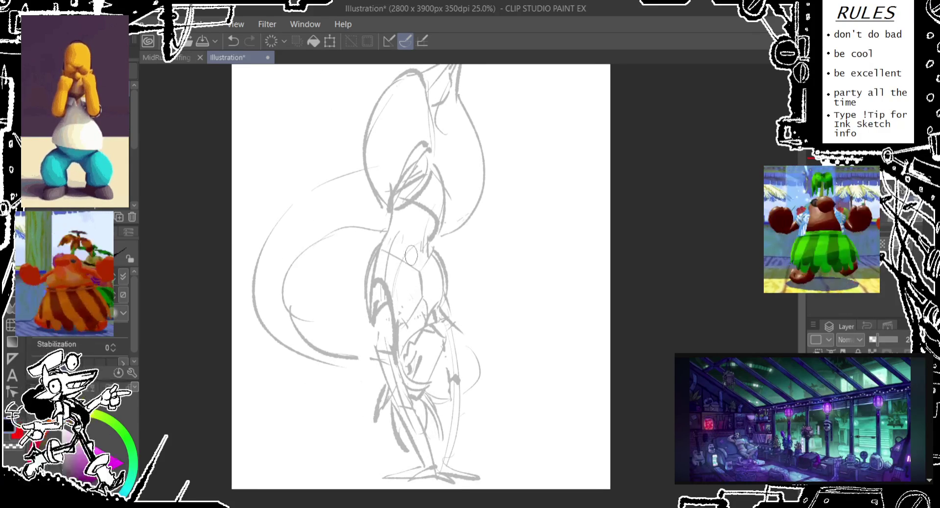
drag(411, 262, 413, 310)
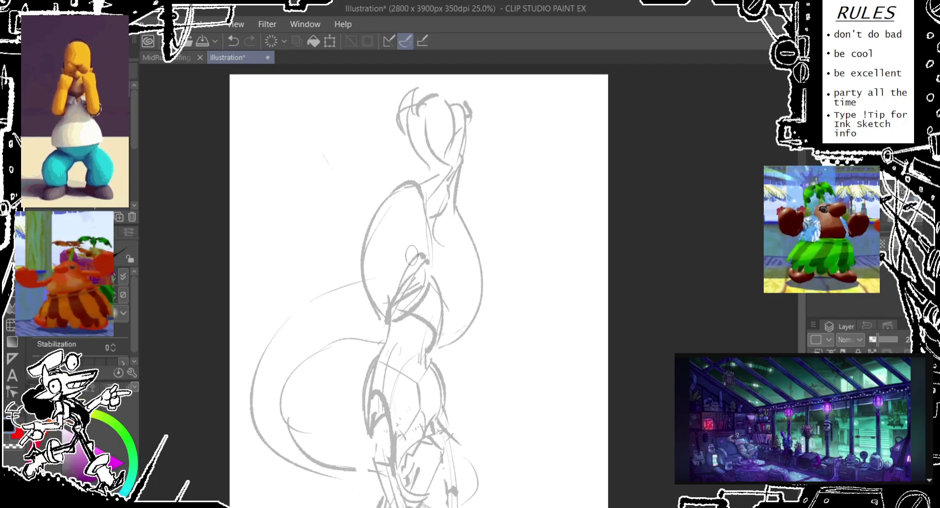
mouse_move(440, 152)
mouse_down()
mouse_move(421, 132)
mouse_move(411, 87)
mouse_up()
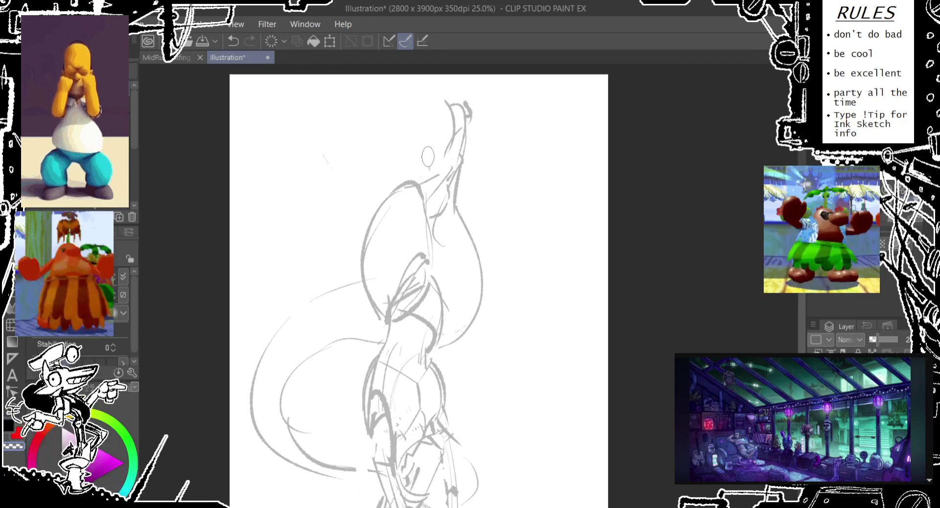
key(ctrl+z)
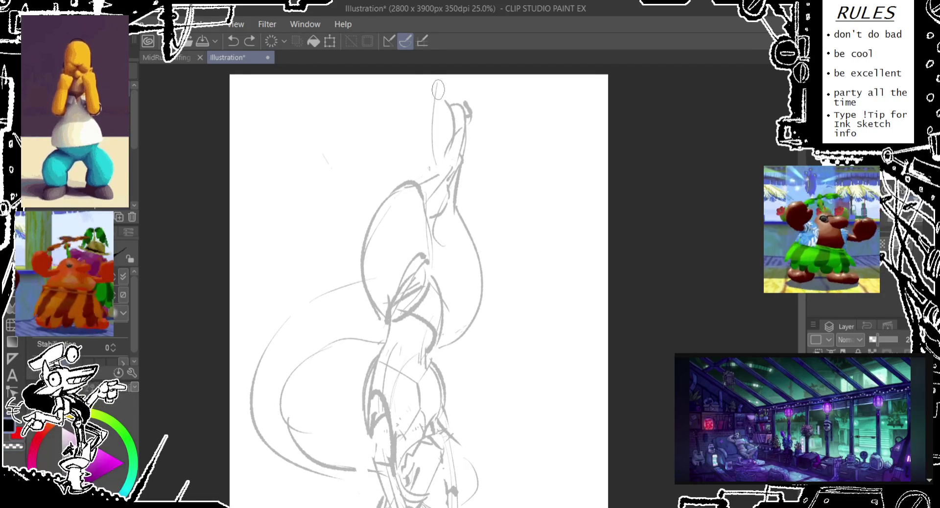
drag(421, 158, 440, 203)
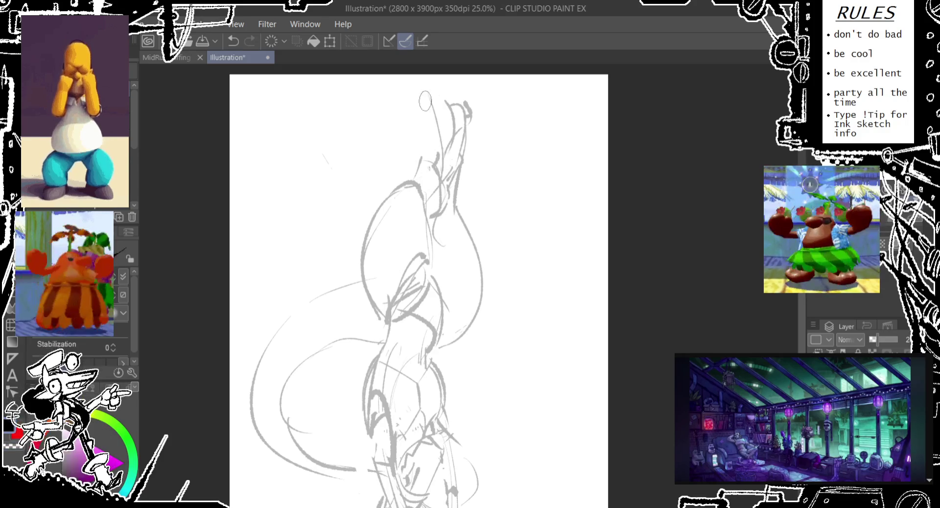
mouse_move(421, 135)
mouse_down()
mouse_move(431, 71)
mouse_move(441, 114)
mouse_up()
mouse_move(436, 81)
mouse_down()
mouse_move(468, 146)
mouse_move(451, 190)
mouse_move(421, 193)
mouse_move(415, 235)
mouse_up()
key(ctrl+z)
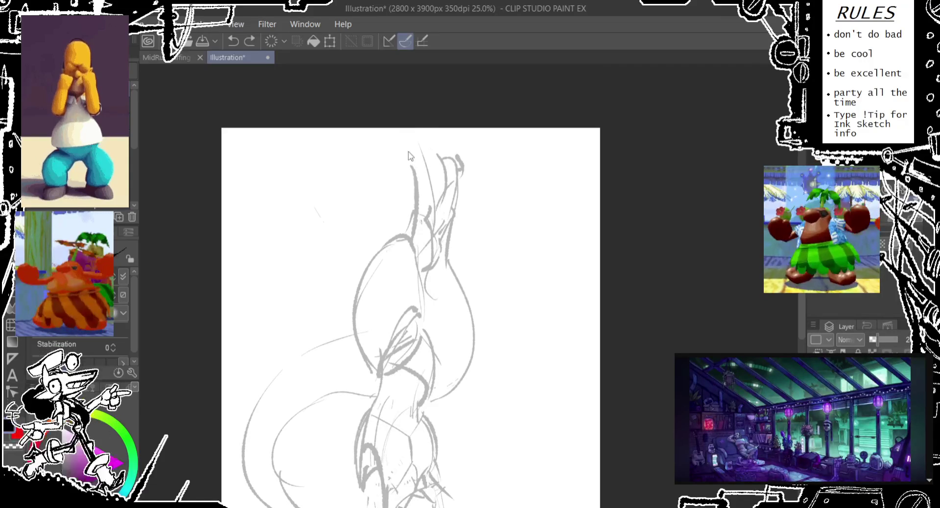
- Erase the upper-left contour lines and draw a new curved line across the body
mouse_move(457, 193)
mouse_down()
mouse_move(484, 182)
mouse_move(475, 192)
mouse_move(497, 214)
mouse_up()
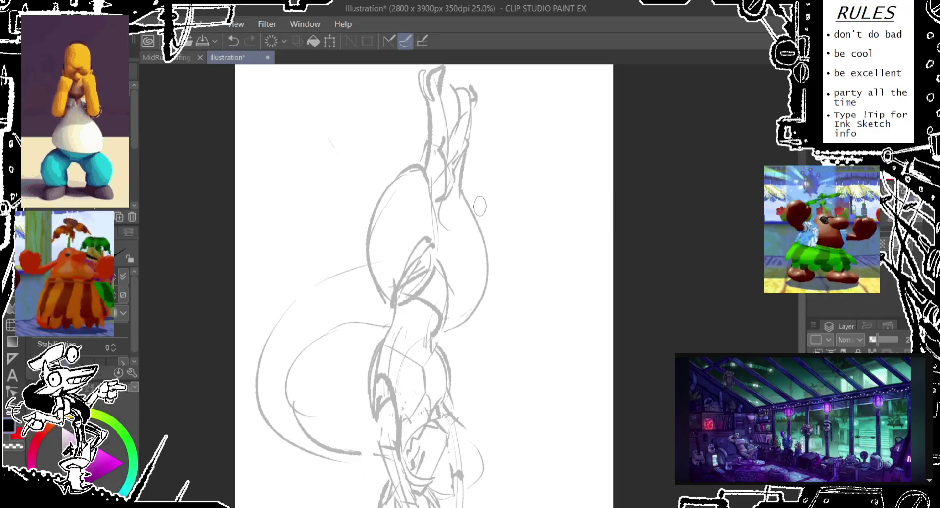
mouse_move(385, 296)
mouse_down()
mouse_move(433, 142)
mouse_move(422, 130)
mouse_move(446, 172)
mouse_up()
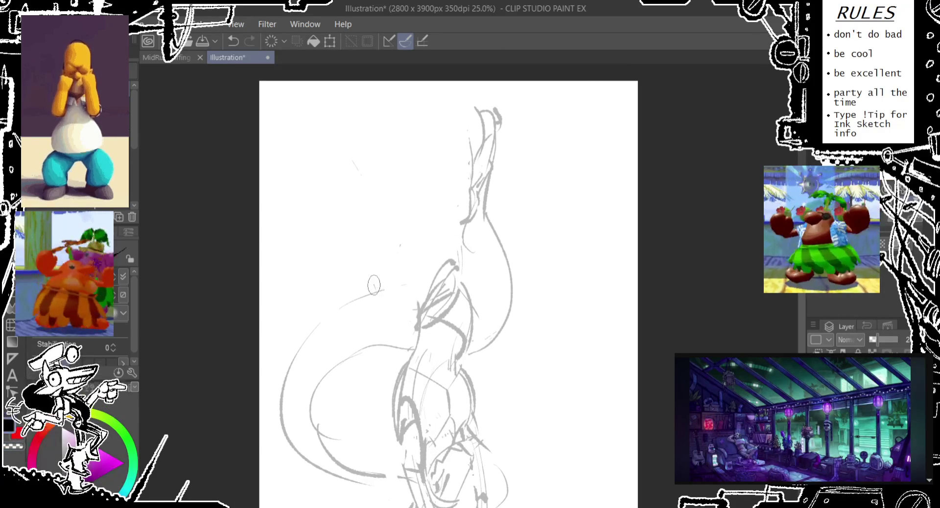
drag(344, 248, 418, 311)
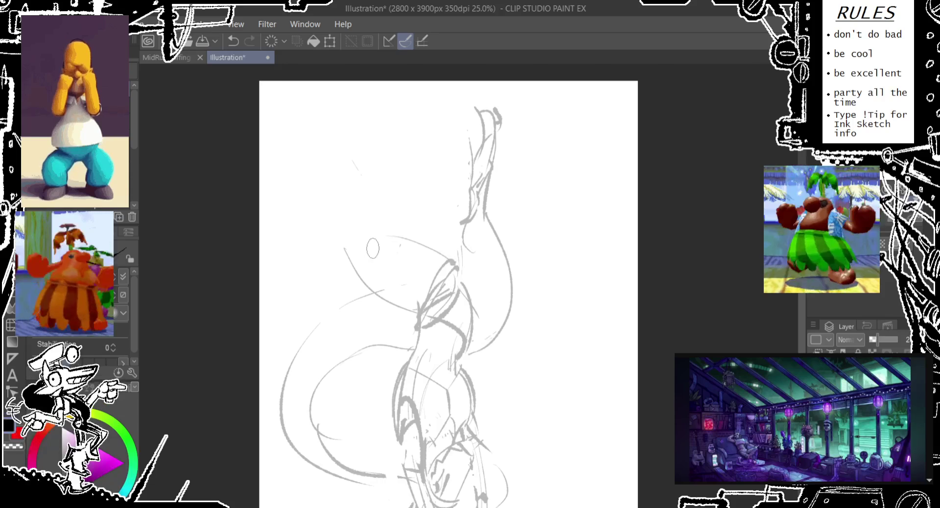
- Sketch the arm reaching out to the left, undoing misdrawn strokes
drag(386, 243, 325, 201)
drag(352, 230, 266, 210)
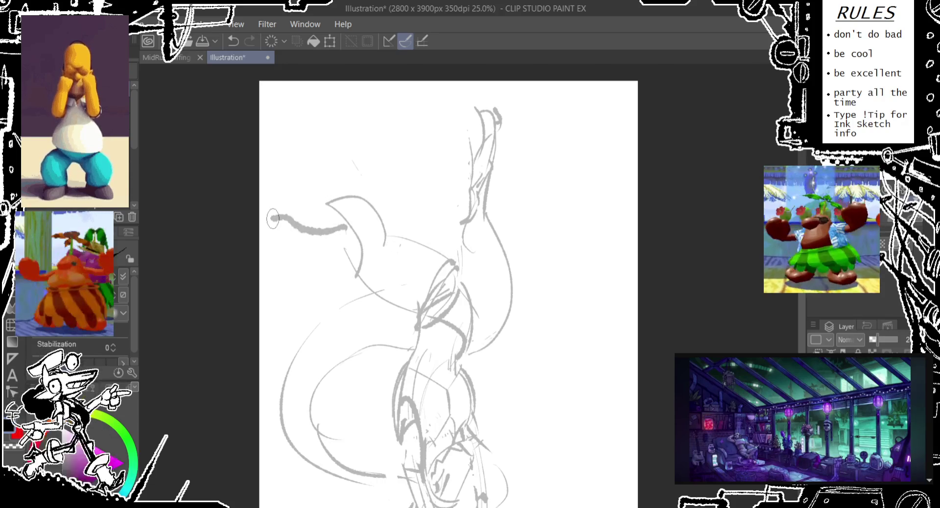
key(ctrl+z)
drag(332, 226, 284, 215)
key(ctrl+z)
mouse_move(342, 235)
mouse_down()
mouse_move(260, 234)
mouse_move(325, 200)
mouse_move(264, 214)
mouse_up()
key(ctrl+z)
mouse_move(326, 185)
mouse_down()
mouse_move(259, 173)
mouse_move(462, 179)
mouse_up()
- Erase the old beak and head strokes and redraw the curved shoulder line
mouse_move(389, 158)
mouse_down()
mouse_move(411, 196)
mouse_move(504, 164)
mouse_move(480, 220)
mouse_move(468, 172)
mouse_move(563, 223)
mouse_move(553, 259)
mouse_move(496, 258)
mouse_up()
mouse_move(544, 291)
mouse_down()
mouse_move(480, 223)
mouse_move(583, 259)
mouse_up()
key(ctrl+z)
drag(501, 211, 570, 260)
mouse_move(519, 208)
mouse_down()
mouse_move(480, 165)
mouse_move(487, 227)
mouse_move(443, 181)
mouse_move(519, 220)
mouse_move(469, 180)
mouse_move(476, 236)
mouse_up()
key(ctrl+z)
key(ctrl+z)
key(ctrl+z)
mouse_move(478, 189)
mouse_down()
mouse_move(397, 206)
mouse_move(485, 173)
mouse_move(467, 169)
mouse_up()
- Draw the hooked hand curling at the end of the left arm
key(ctrl+z)
key(ctrl+z)
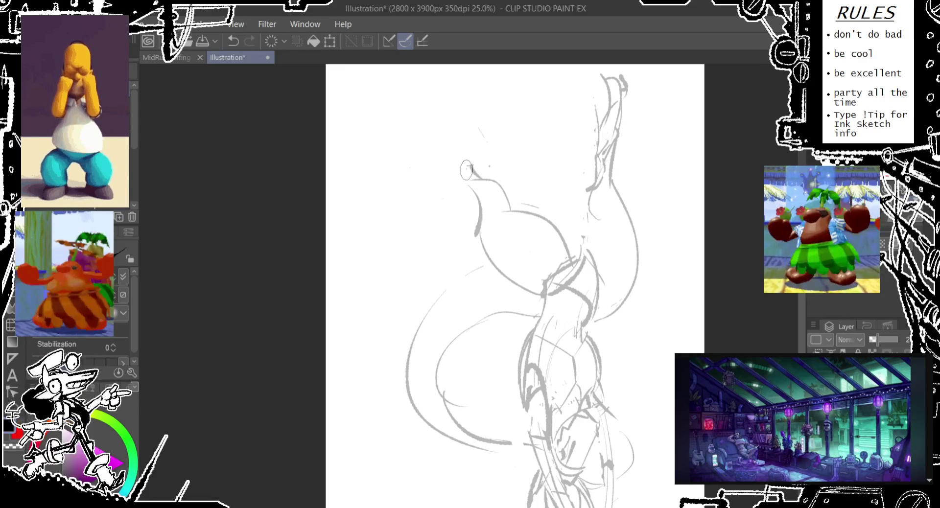
drag(390, 195, 485, 205)
key(ctrl+z)
drag(372, 169, 399, 193)
drag(376, 172, 426, 175)
- Pan up-left and redraw the curve at the top of the figure
mouse_move(457, 207)
mouse_down()
mouse_move(421, 170)
mouse_move(427, 146)
mouse_move(401, 252)
mouse_up()
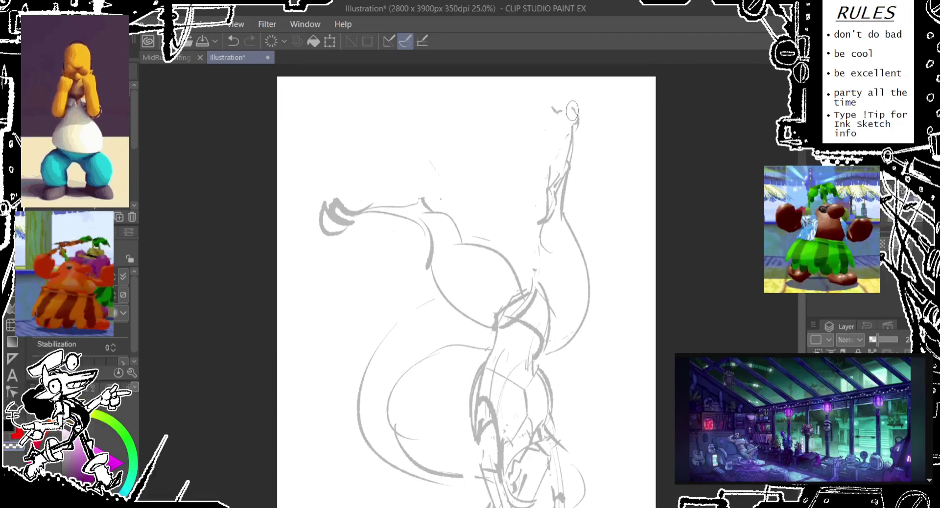
drag(554, 149, 541, 205)
mouse_move(547, 163)
mouse_down()
mouse_move(577, 153)
mouse_move(539, 218)
mouse_up()
key(ctrl+z)
key(ctrl+z)
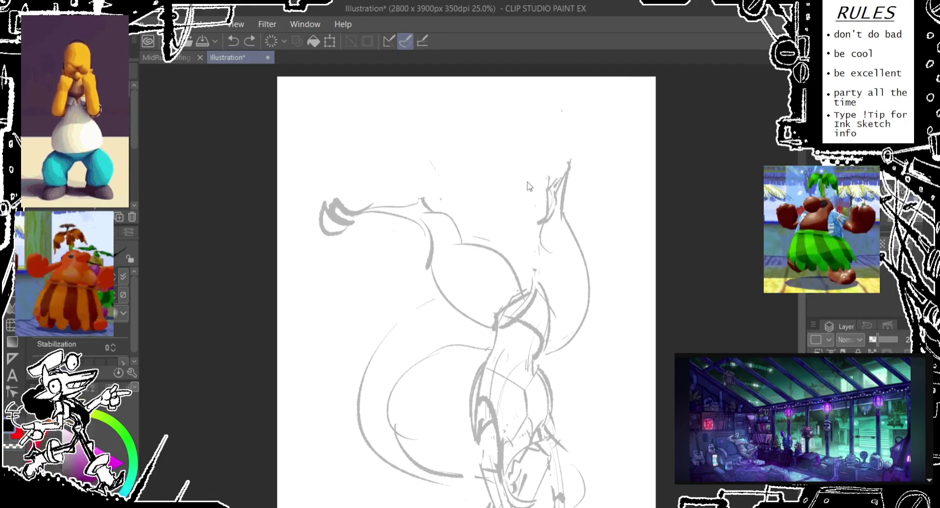